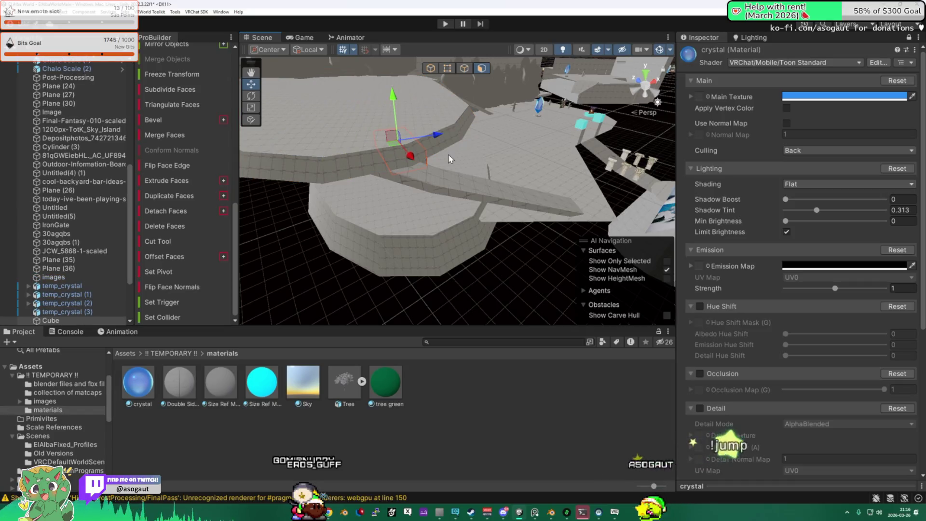
# - Select a face, then an edge, of the slanted walkway strip and orbit toward the floor
pyautogui.click(391, 211)
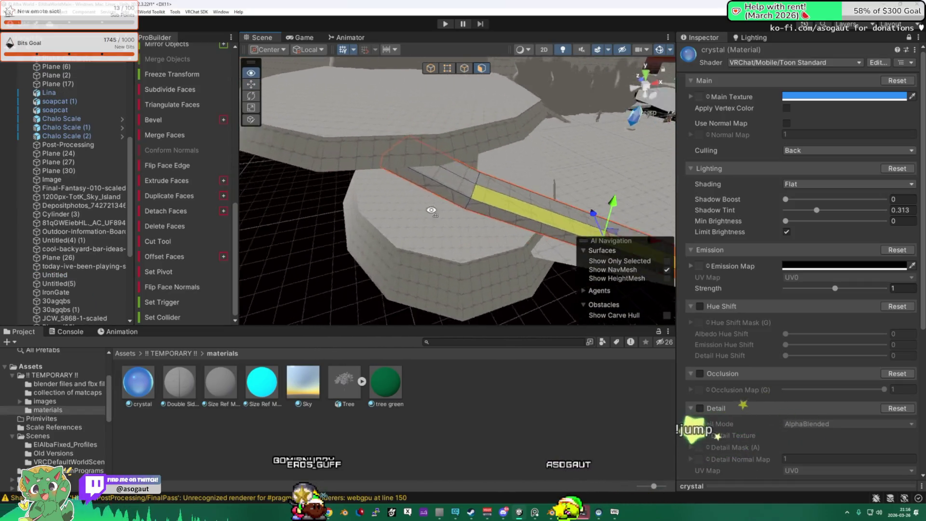
pyautogui.press('k')
pyautogui.click(472, 206)
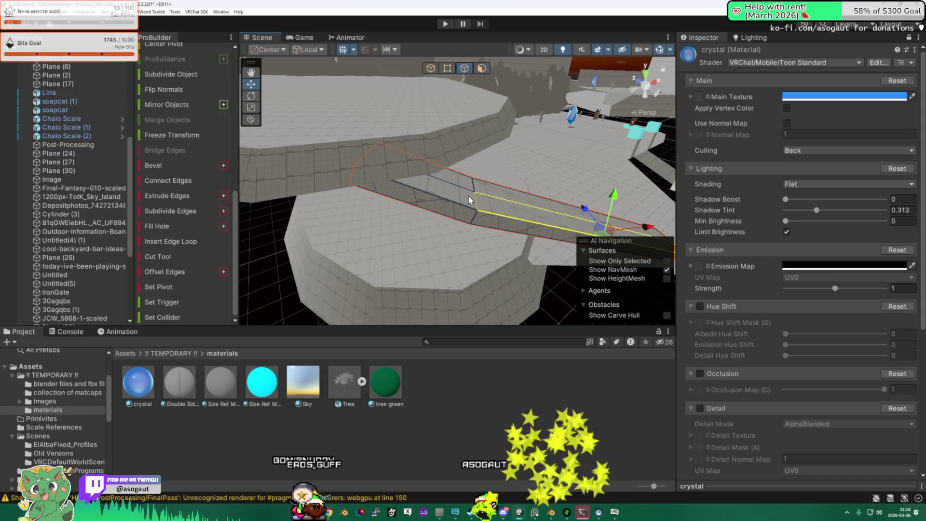
pyautogui.moveTo(495, 178)
pyautogui.mouseDown()
pyautogui.moveTo(341, 179)
pyautogui.moveTo(363, 207)
pyautogui.moveTo(460, 170)
pyautogui.mouseUp()
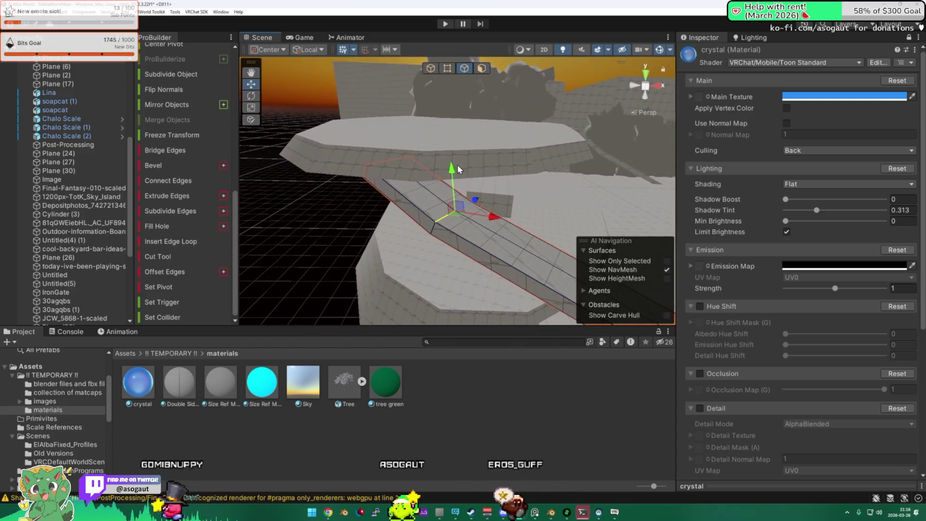
pyautogui.moveTo(461, 125)
pyautogui.mouseDown()
pyautogui.moveTo(475, 215)
pyautogui.moveTo(591, 170)
pyautogui.moveTo(525, 122)
pyautogui.moveTo(458, 156)
pyautogui.moveTo(454, 176)
pyautogui.mouseUp()
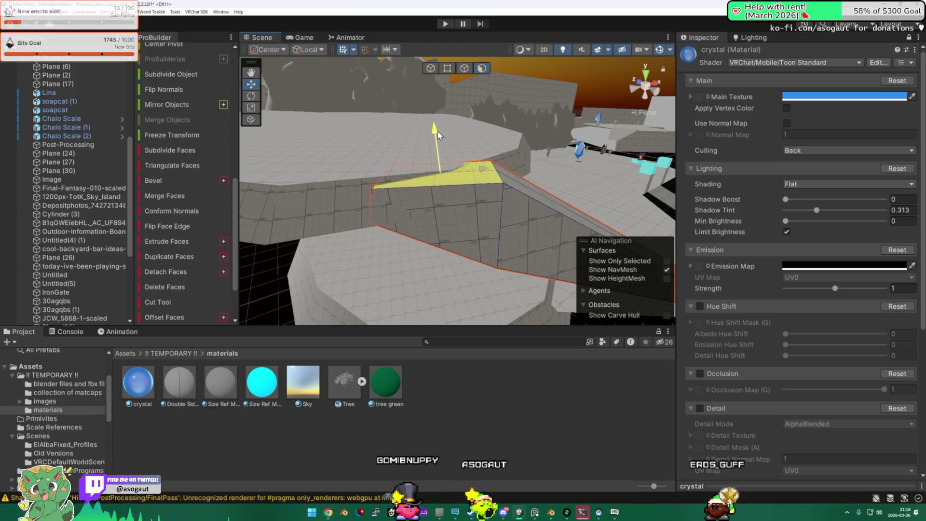
# - Frame the selected face, inspect it from other angles, then run the fullscreen world test
pyautogui.press('f')
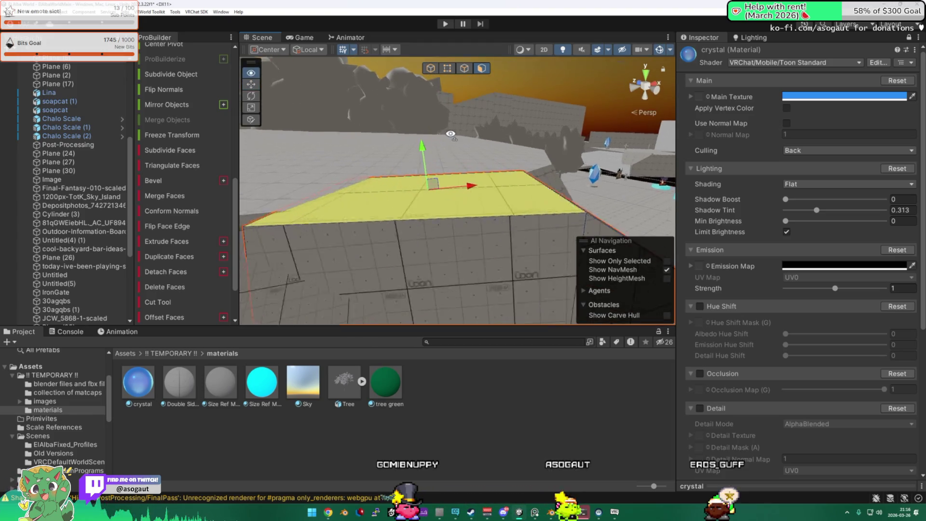
pyautogui.moveTo(285, 110); pyautogui.dragTo(475, 164)
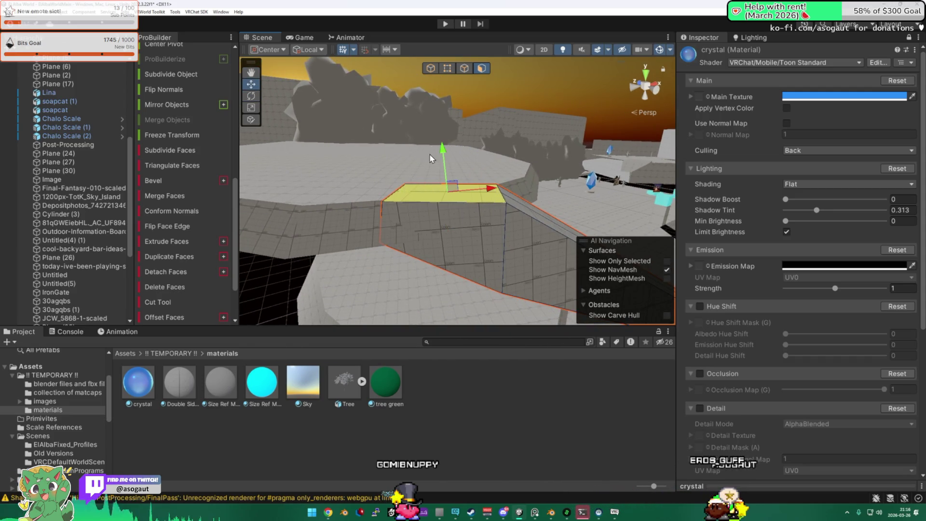
pyautogui.moveTo(475, 164); pyautogui.dragTo(363, 192)
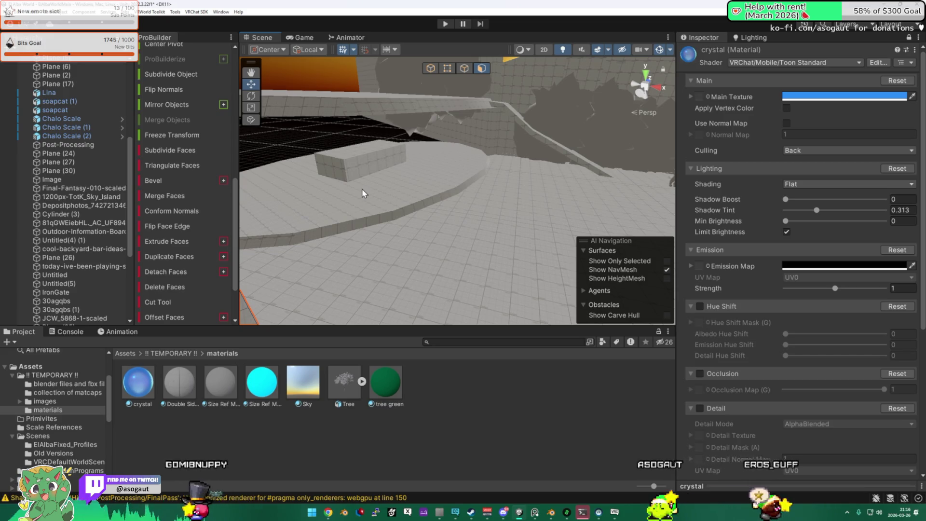
pyautogui.click(614, 513)
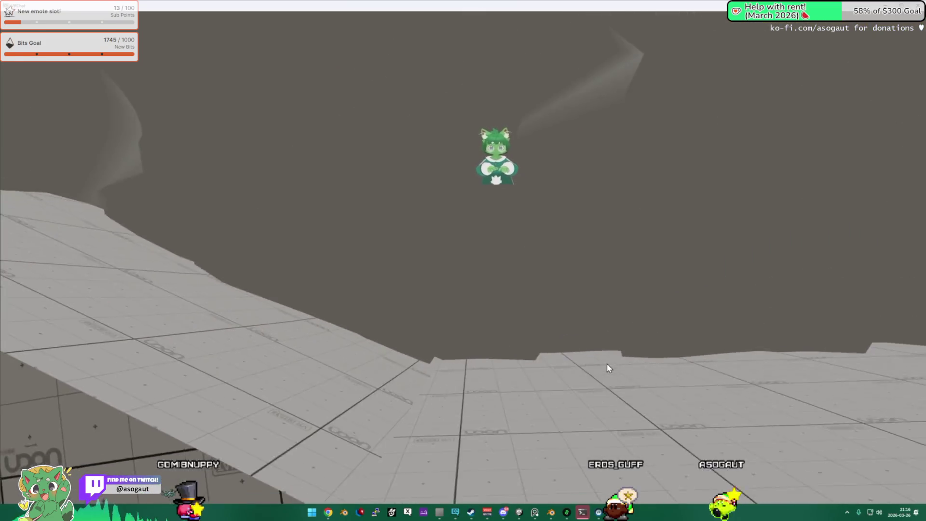
pyautogui.hotkey('alt', 'Tab')
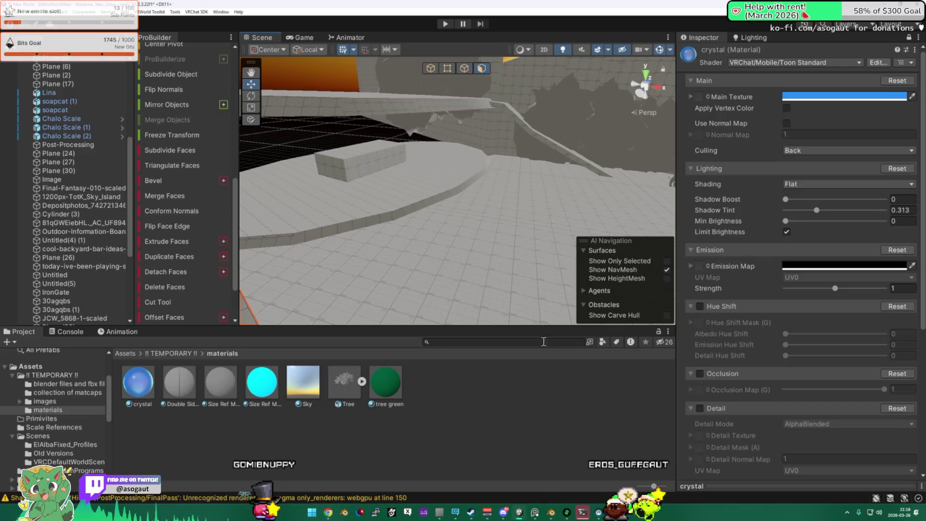
# - Deselect the wall and rename the crystal 1 material to 'mountain'
pyautogui.click(461, 369)
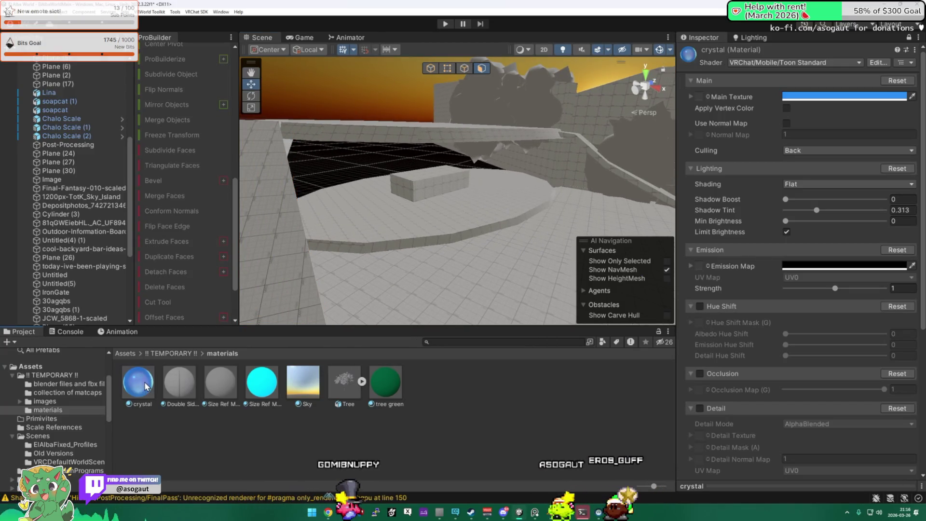
pyautogui.press('F2')
pyautogui.write('mountain')
pyautogui.press('Return')
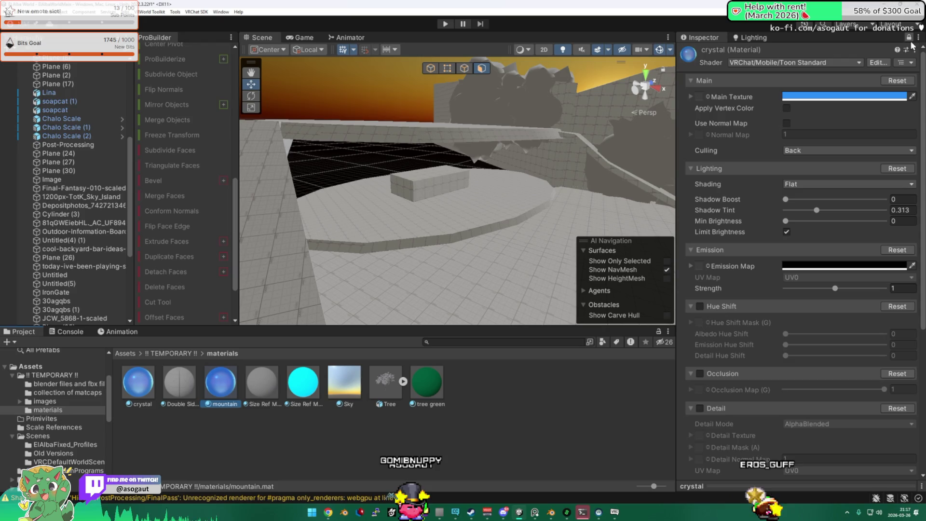
# - Review the mountain material's settings, then go up to the !! TEMPORARY !! folder
pyautogui.click(662, 279)
pyautogui.moveTo(662, 279)
pyautogui.mouseDown()
pyautogui.moveTo(606, 212)
pyautogui.moveTo(555, 217)
pyautogui.moveTo(545, 239)
pyautogui.mouseUp()
pyautogui.click(231, 388)
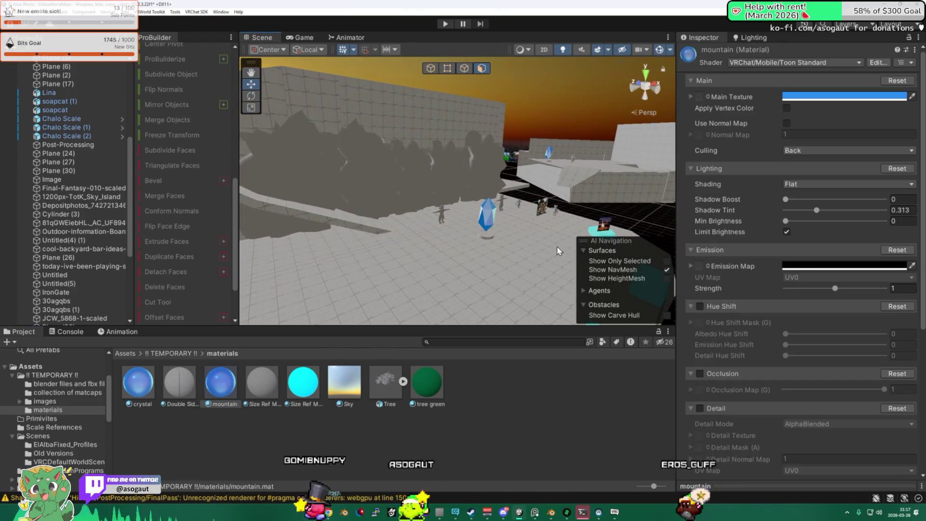
pyautogui.scroll(-3, 722, 322)
pyautogui.scroll(5, 444, 209)
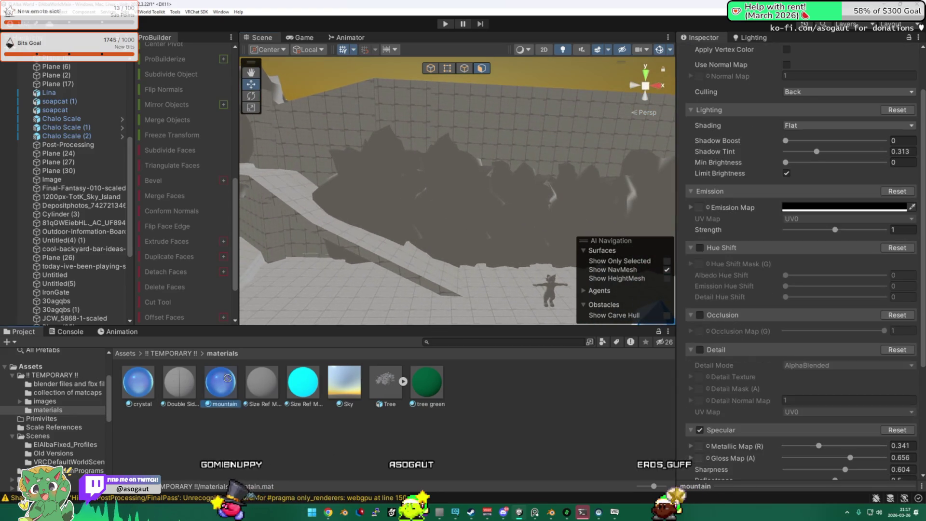
pyautogui.moveTo(445, 208); pyautogui.dragTo(765, 88)
pyautogui.scroll(3, 876, 73)
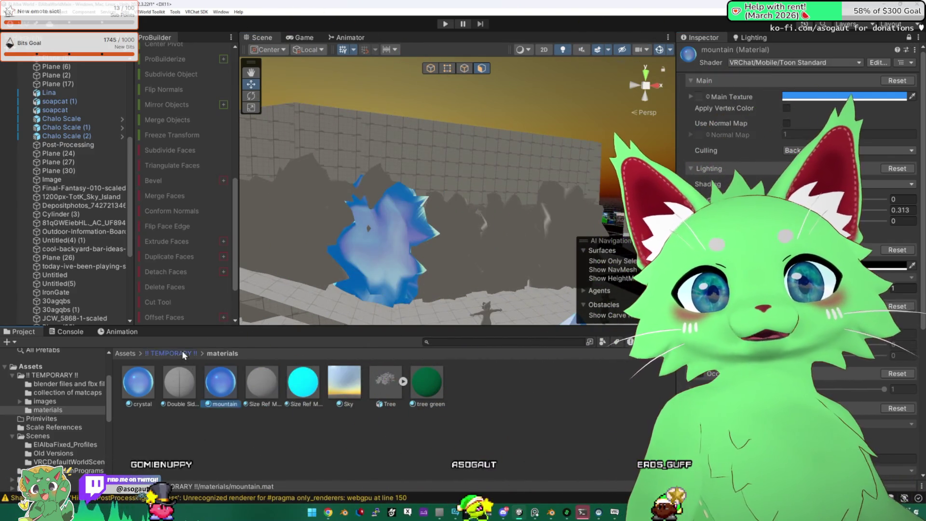
pyautogui.click(182, 353)
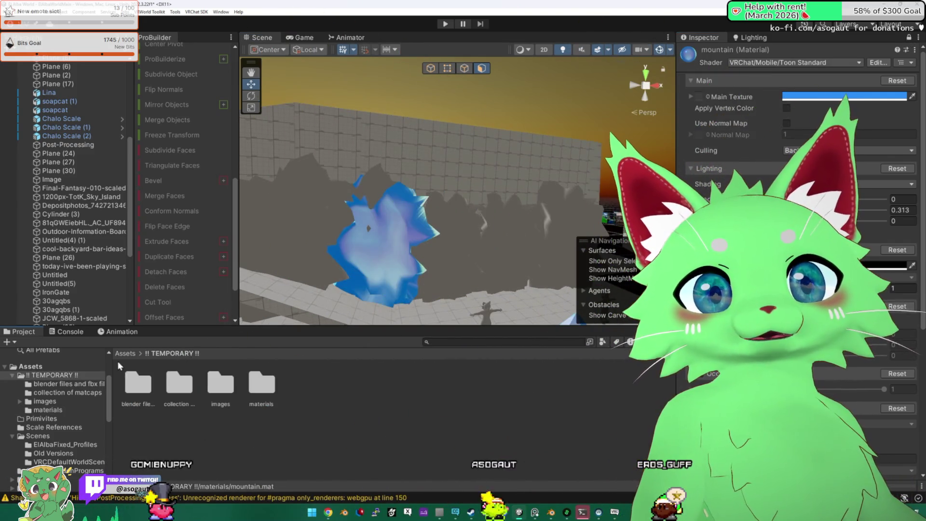
# - Open the collection of matcaps folder and pick the 4B362C matcap
pyautogui.doubleClick(182, 385)
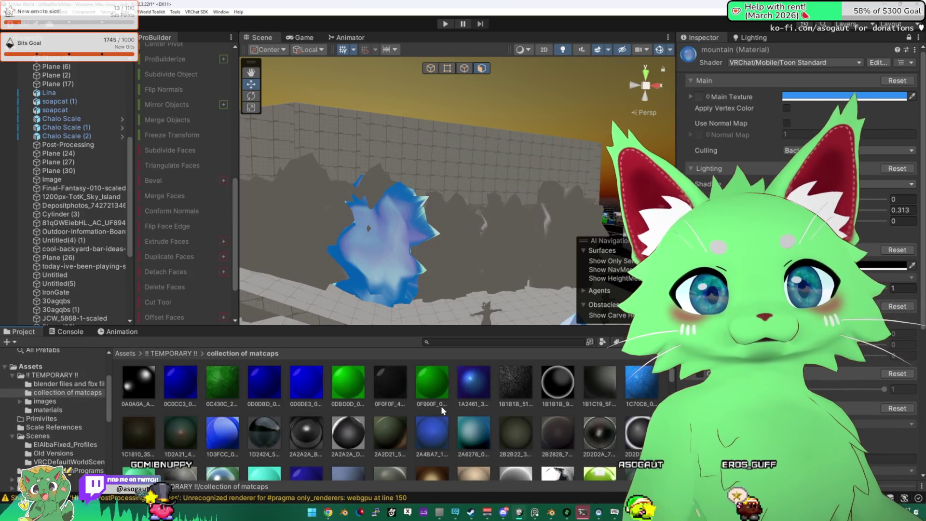
pyautogui.scroll(-5, 441, 406)
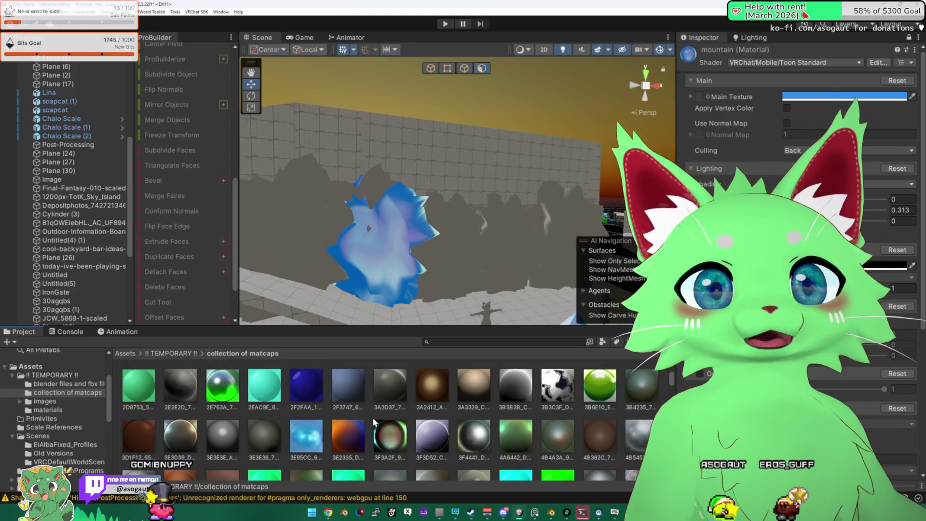
pyautogui.scroll(-3, 372, 417)
pyautogui.click(594, 380)
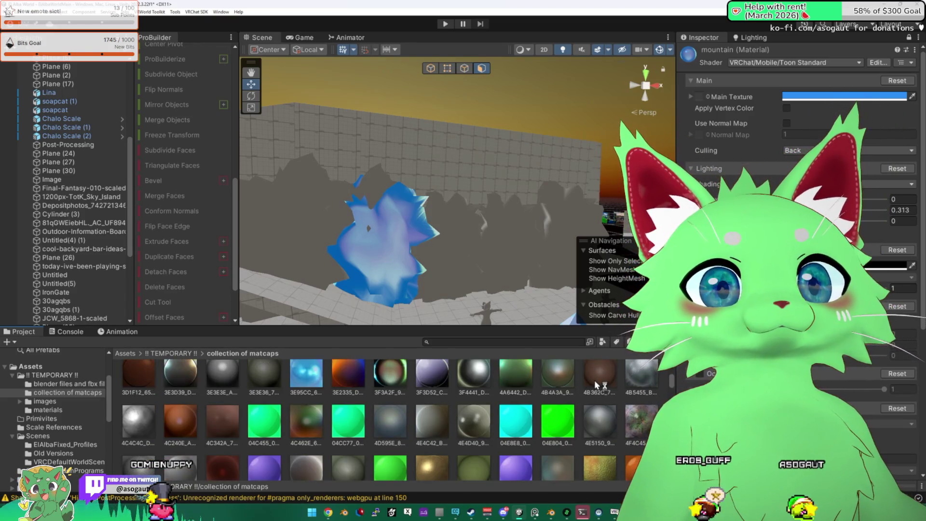
pyautogui.scroll(2, 386, 410)
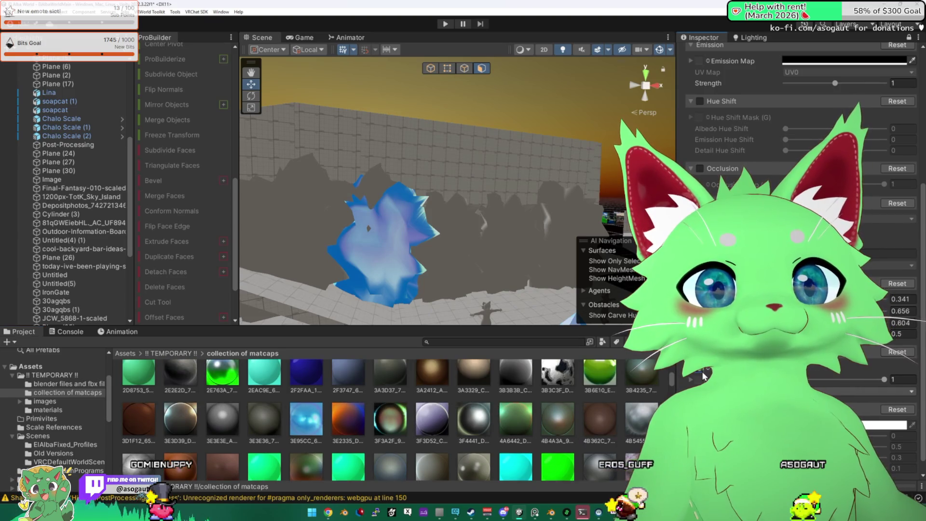
pyautogui.moveTo(415, 251); pyautogui.dragTo(439, 251)
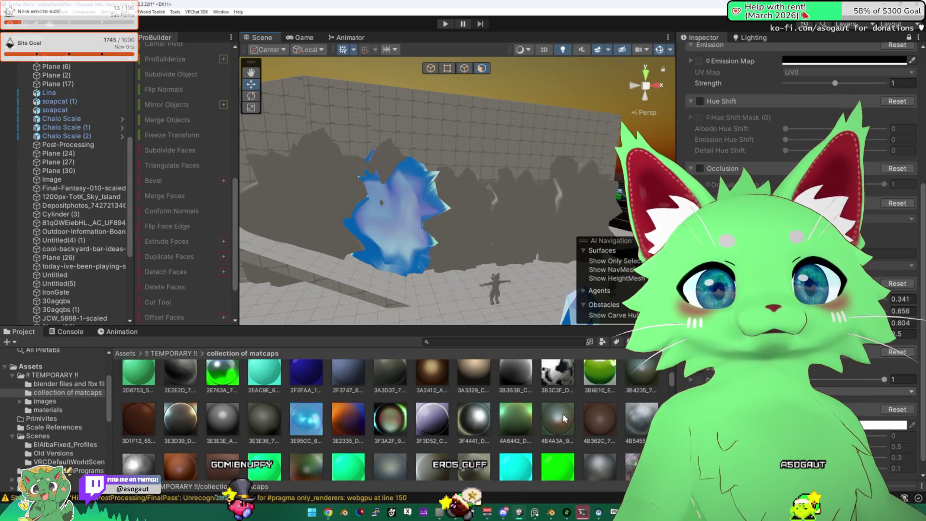
pyautogui.scroll(5, 766, 177)
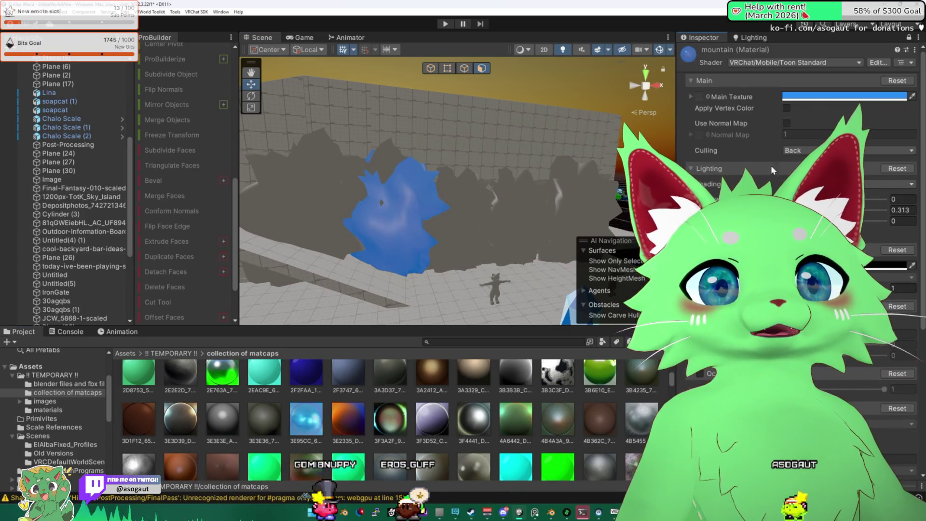
# - Set the mountain material's main colour to grey and apply the 4F4C45 matcap
pyautogui.moveTo(878, 170); pyautogui.dragTo(869, 184)
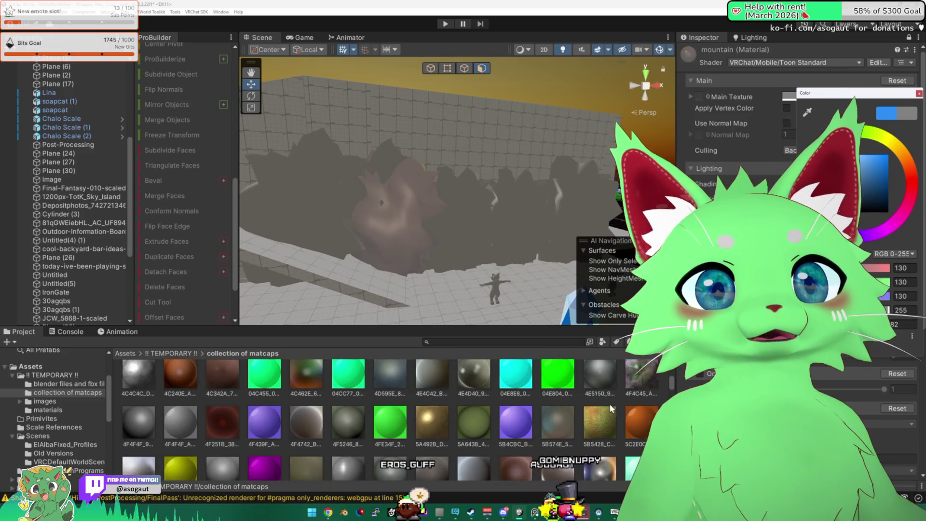
pyautogui.scroll(-3, 562, 419)
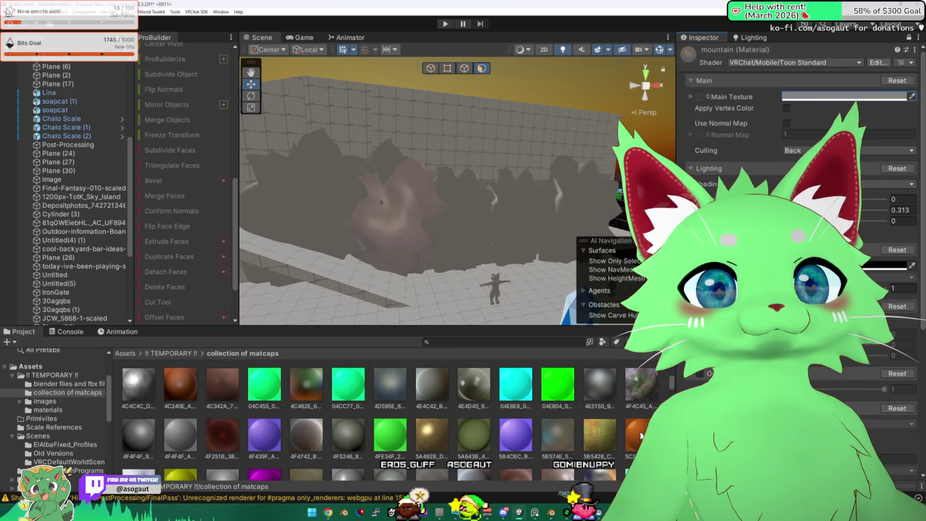
pyautogui.scroll(-5, 796, 241)
pyautogui.moveTo(646, 385); pyautogui.dragTo(714, 377)
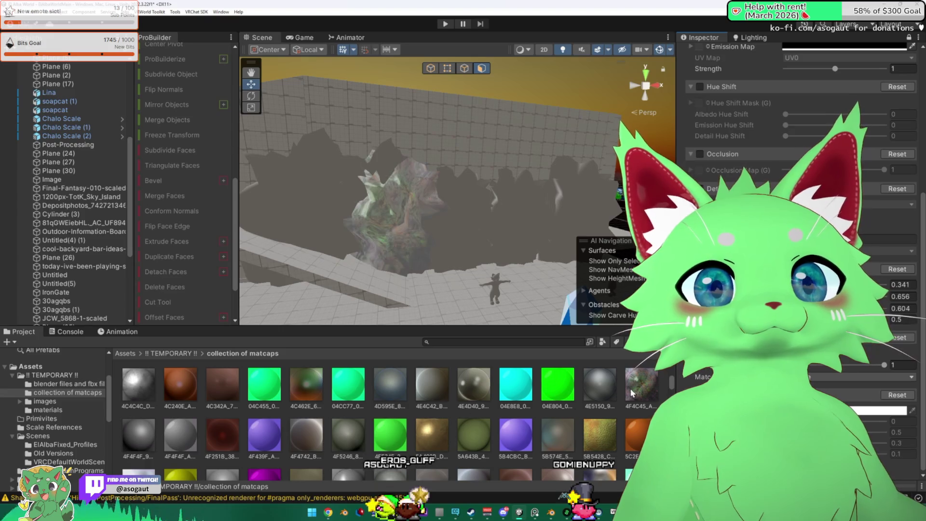
# - Tune the mountain material's specular values, entering 0.638, then return to the TEMPORARY folder
pyautogui.scroll(-2, 473, 411)
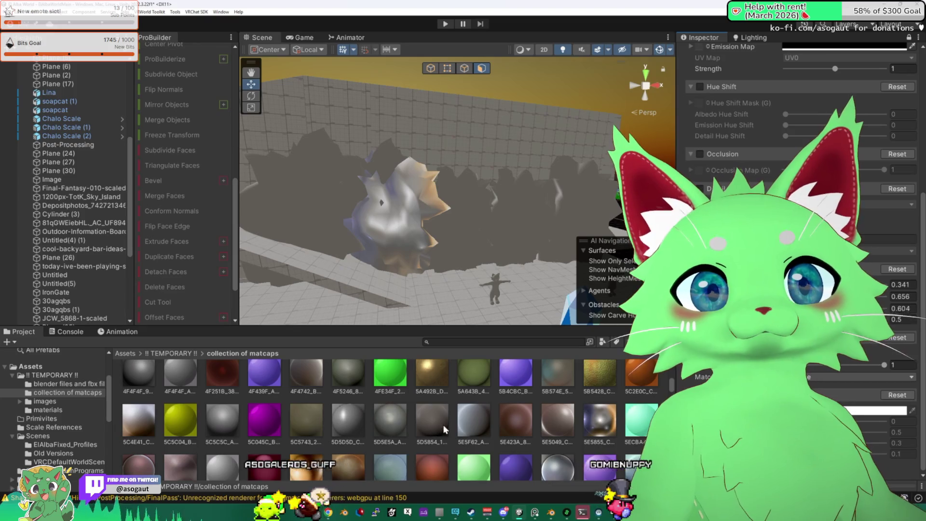
pyautogui.scroll(-6, 442, 425)
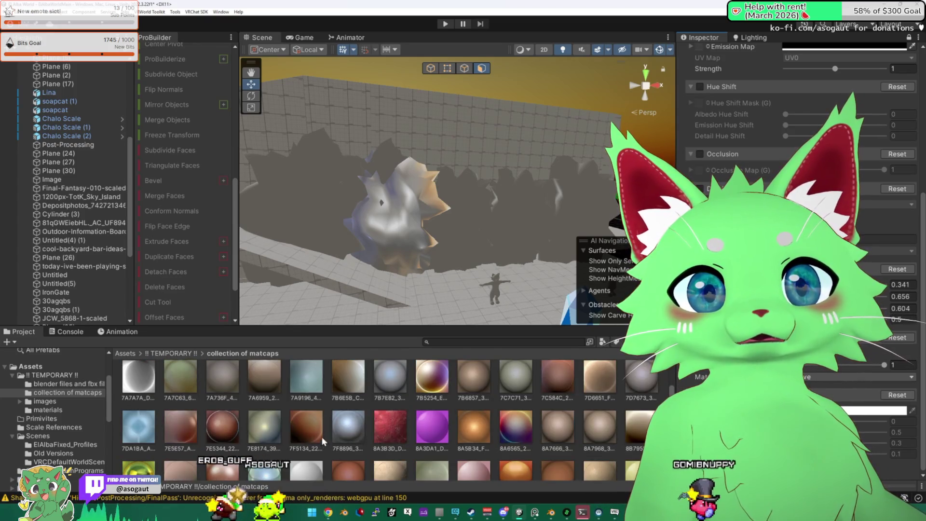
pyautogui.scroll(-5, 390, 415)
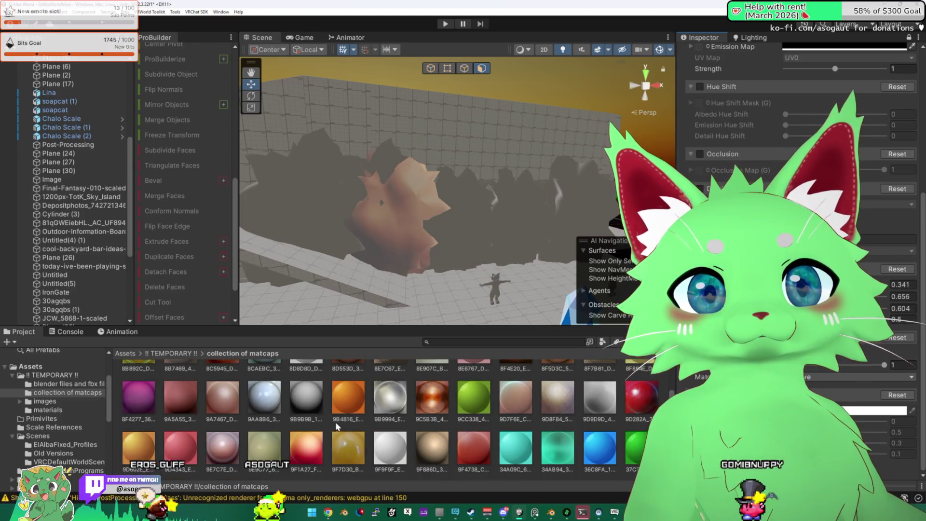
pyautogui.scroll(-8, 390, 420)
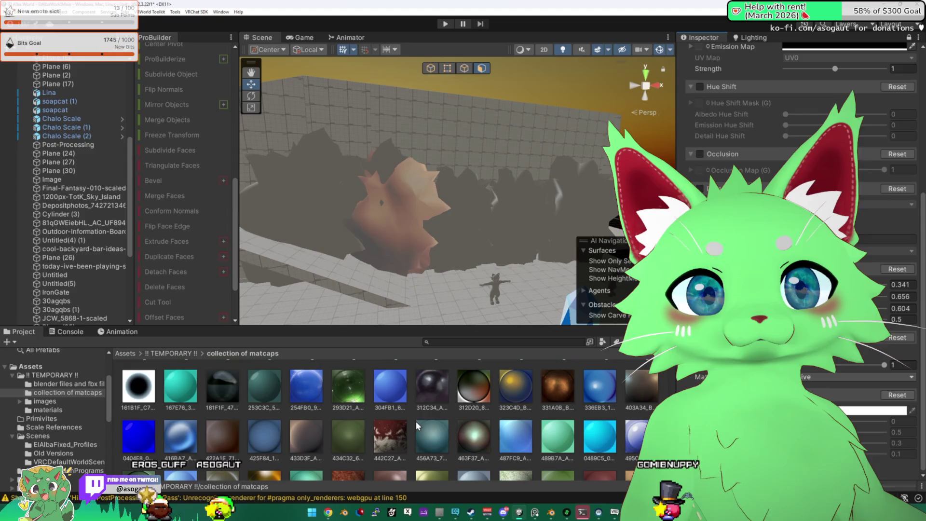
pyautogui.scroll(-3, 432, 416)
pyautogui.scroll(-5, 449, 415)
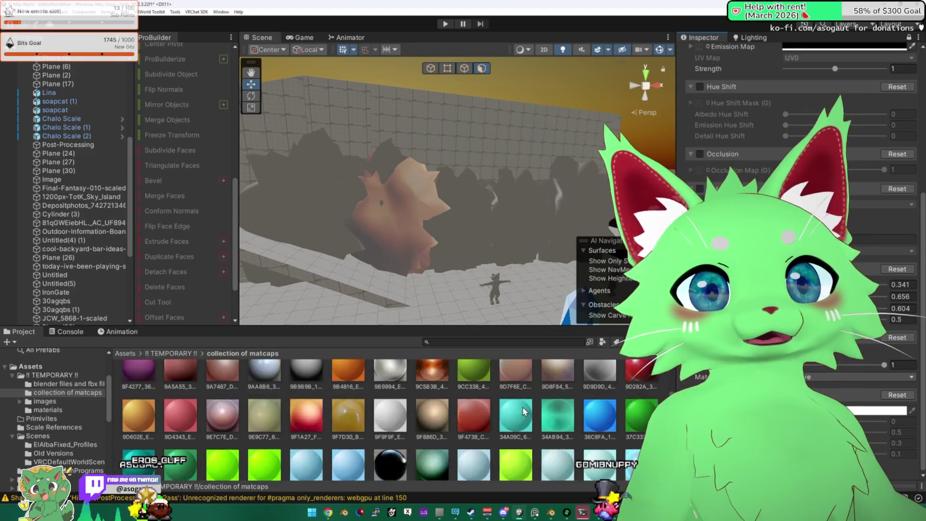
pyautogui.write('0.638')
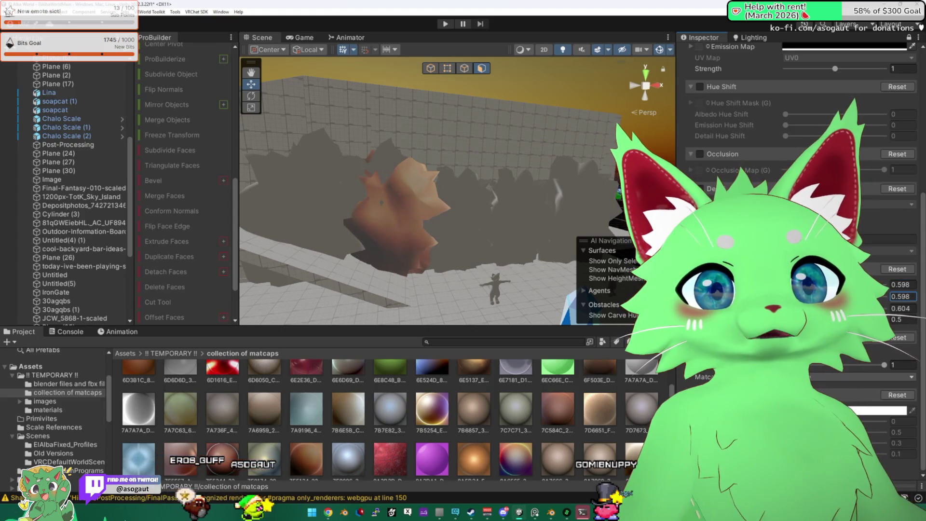
pyautogui.scroll(5, 407, 385)
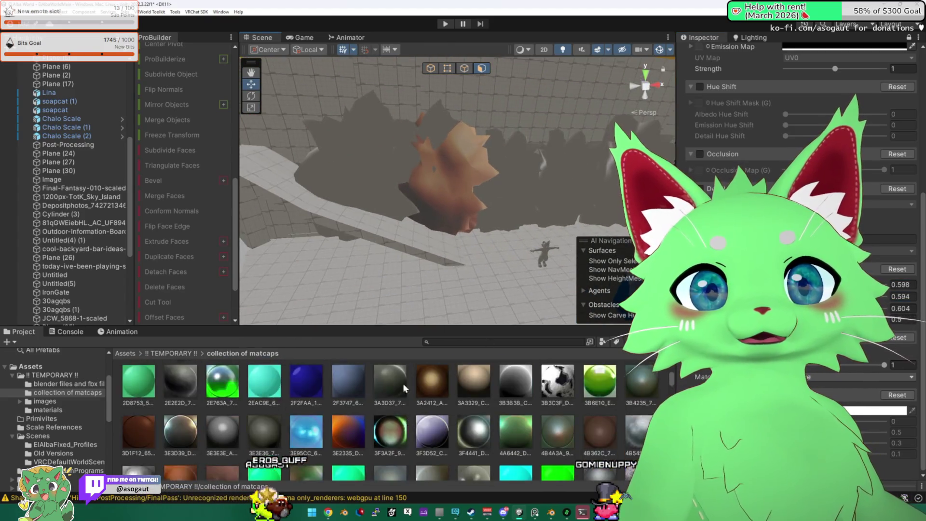
pyautogui.click(179, 353)
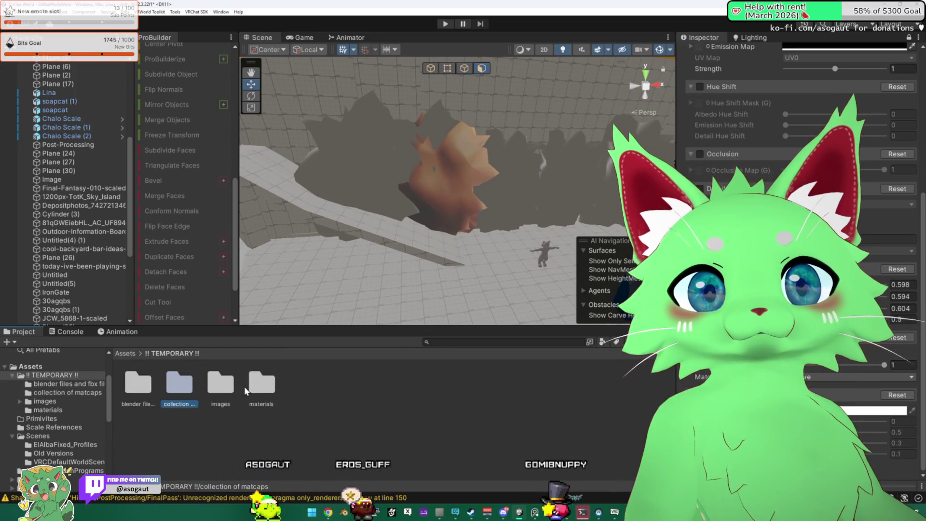
# - Drag the mountain material onto the four remaining grey rocks, then switch to the VRChat test
pyautogui.doubleClick(258, 389)
pyautogui.moveTo(255, 362); pyautogui.dragTo(526, 198)
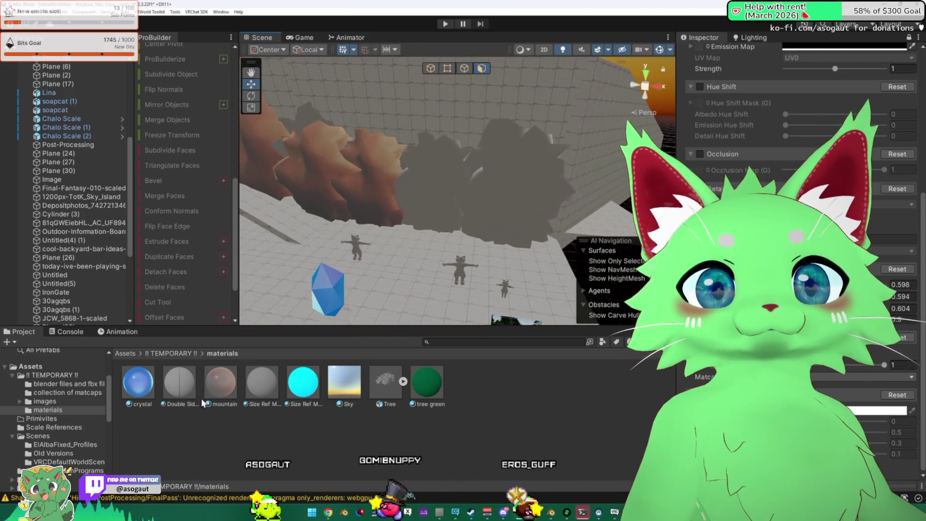
pyautogui.moveTo(203, 403); pyautogui.dragTo(459, 203)
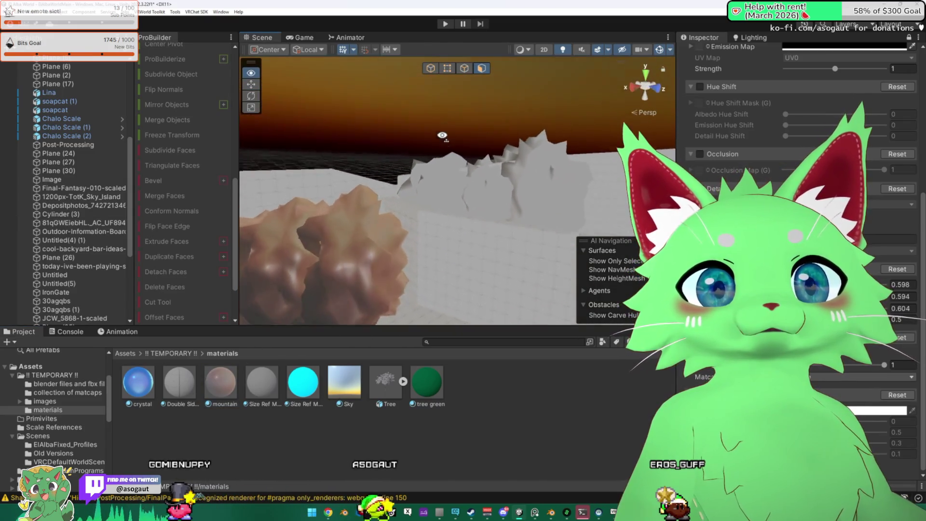
pyautogui.moveTo(258, 350); pyautogui.dragTo(424, 189)
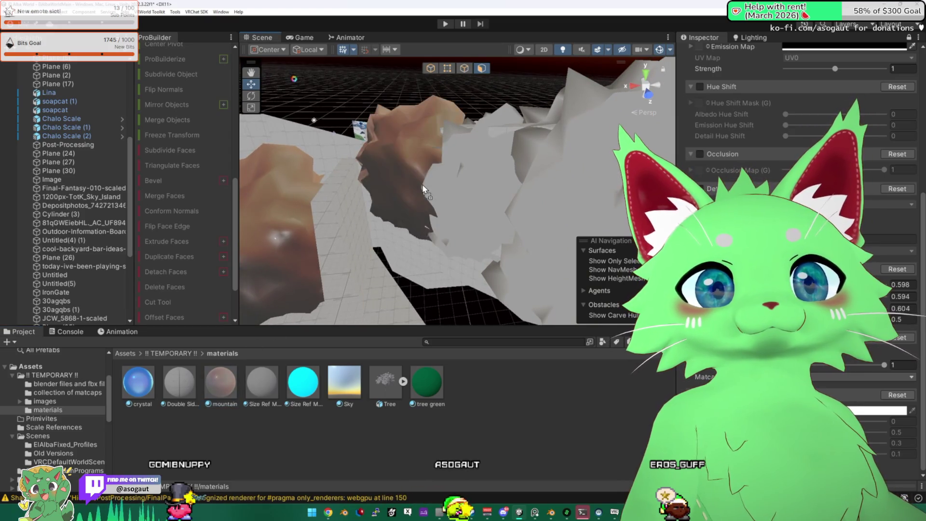
pyautogui.moveTo(221, 381); pyautogui.dragTo(458, 226)
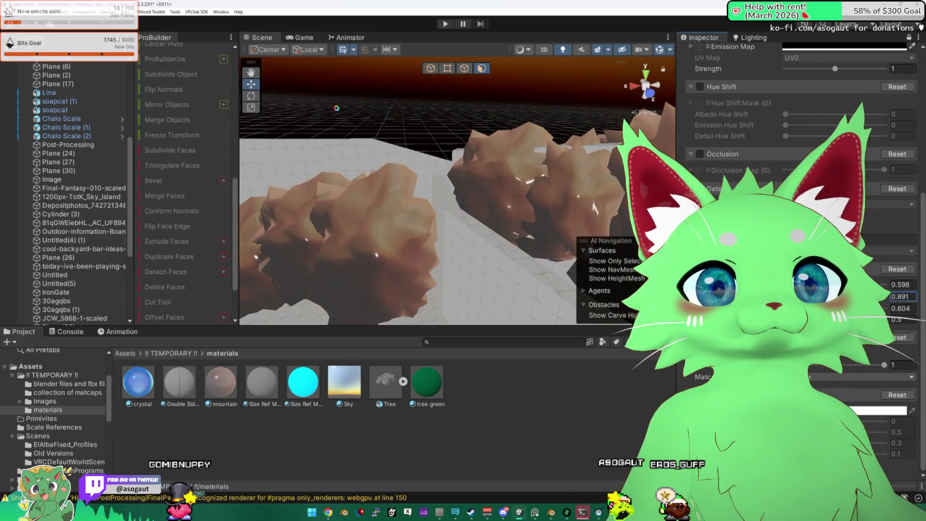
pyautogui.moveTo(336, 109)
pyautogui.mouseDown()
pyautogui.moveTo(269, 165)
pyautogui.moveTo(372, 242)
pyautogui.moveTo(404, 237)
pyautogui.mouseUp()
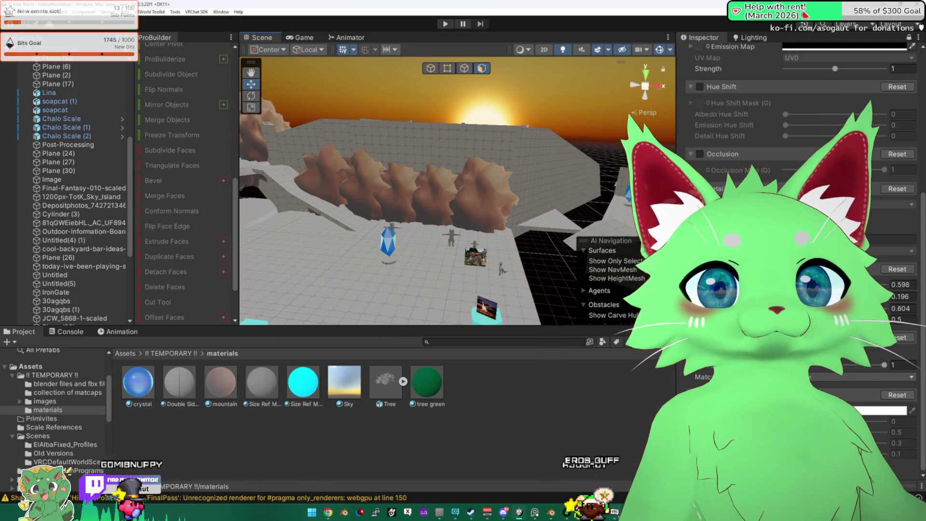
pyautogui.hotkey('alt', 'Tab')
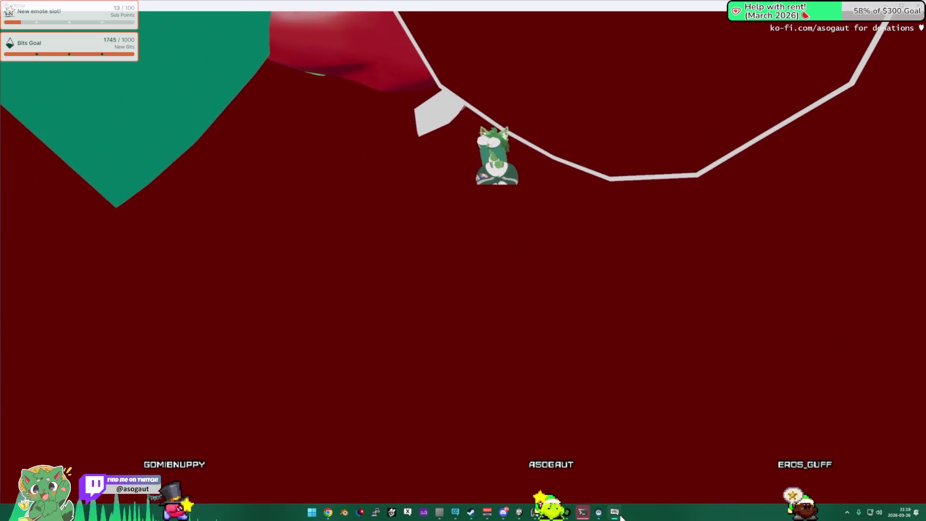
# - Back in Unity, deselect the plane, orbit toward the walls, and select the wall mesh
pyautogui.hotkey('alt', 'Tab')
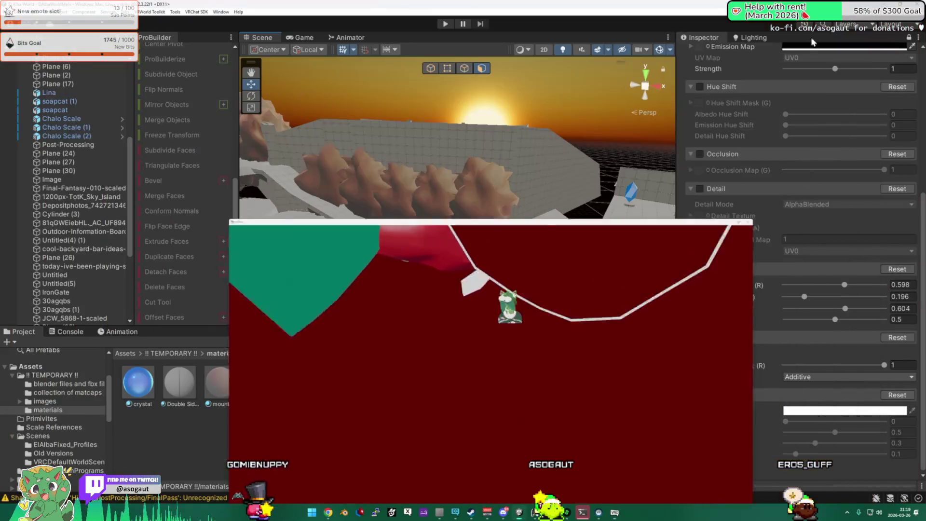
pyautogui.moveTo(458, 213); pyautogui.dragTo(470, 238)
pyautogui.moveTo(457, 204)
pyautogui.mouseDown()
pyautogui.moveTo(522, 202)
pyautogui.moveTo(539, 188)
pyautogui.mouseUp()
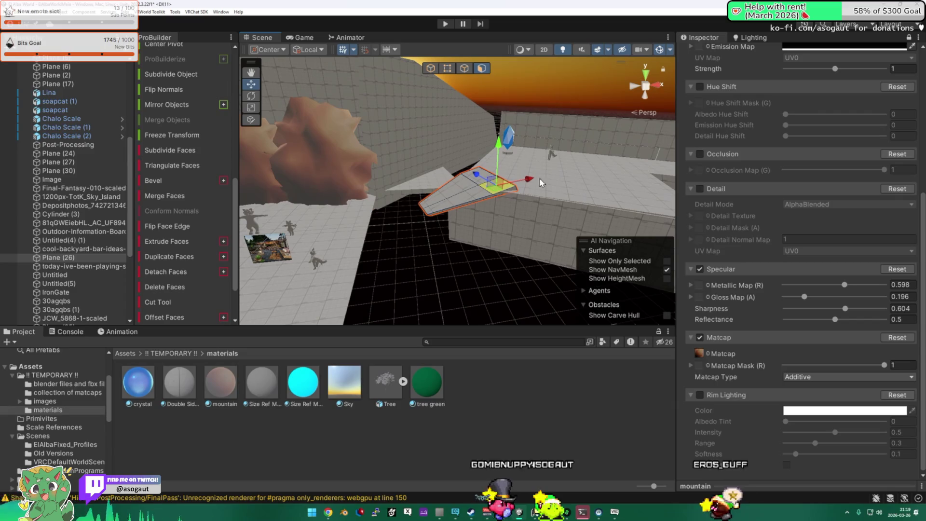
pyautogui.click(485, 182)
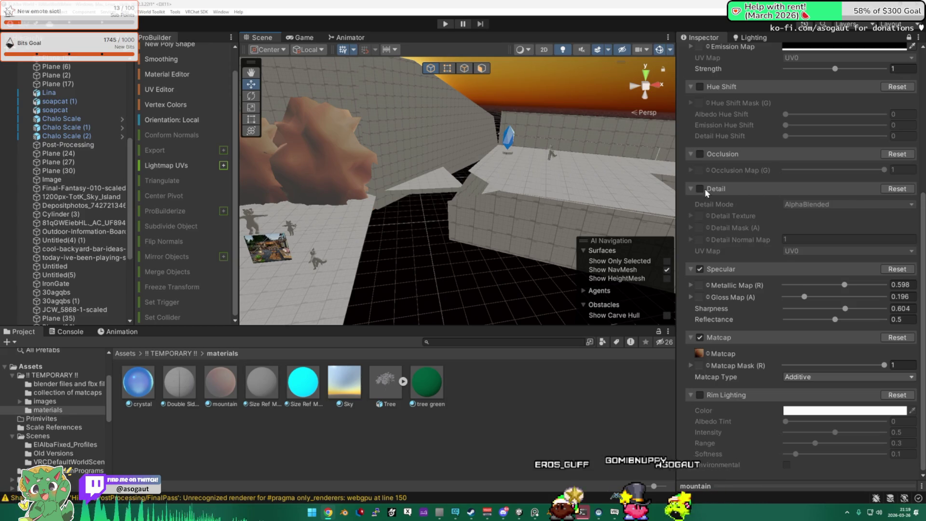
pyautogui.moveTo(526, 183)
pyautogui.mouseDown()
pyautogui.moveTo(510, 164)
pyautogui.moveTo(561, 217)
pyautogui.moveTo(511, 197)
pyautogui.moveTo(489, 200)
pyautogui.moveTo(536, 189)
pyautogui.moveTo(487, 201)
pyautogui.moveTo(580, 186)
pyautogui.moveTo(452, 205)
pyautogui.mouseUp()
pyautogui.click(561, 216)
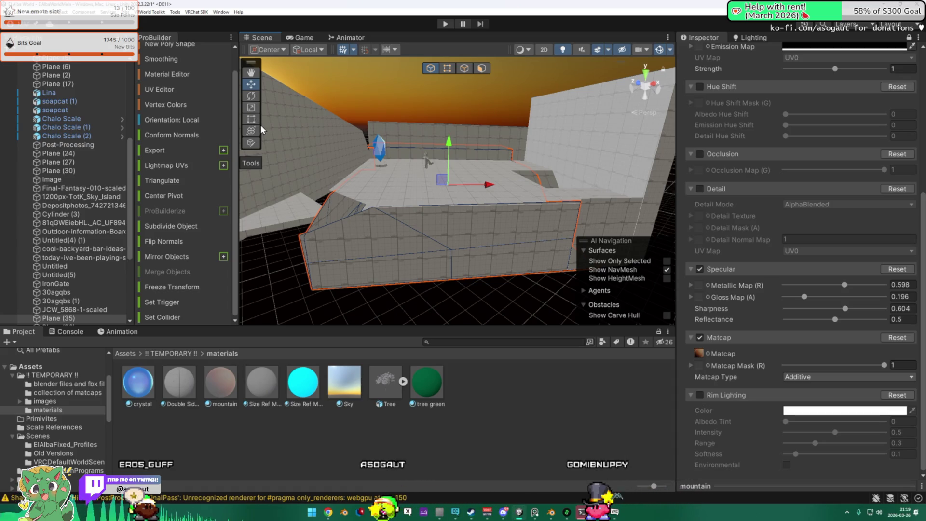
# - Switch ProBuilder to face mode and select a wall face, inspecting the walls' corner and inner side
pyautogui.moveTo(356, 149); pyautogui.dragTo(274, 95)
pyautogui.click(464, 68)
pyautogui.press('h')
pyautogui.click(469, 205)
pyautogui.moveTo(503, 221)
pyautogui.mouseDown()
pyautogui.moveTo(542, 222)
pyautogui.moveTo(486, 222)
pyautogui.moveTo(455, 209)
pyautogui.moveTo(414, 255)
pyautogui.mouseUp()
pyautogui.moveTo(311, 261)
pyautogui.mouseDown()
pyautogui.moveTo(502, 244)
pyautogui.moveTo(415, 198)
pyautogui.moveTo(482, 196)
pyautogui.moveTo(488, 208)
pyautogui.moveTo(539, 197)
pyautogui.moveTo(505, 192)
pyautogui.moveTo(499, 198)
pyautogui.moveTo(548, 205)
pyautogui.mouseUp()
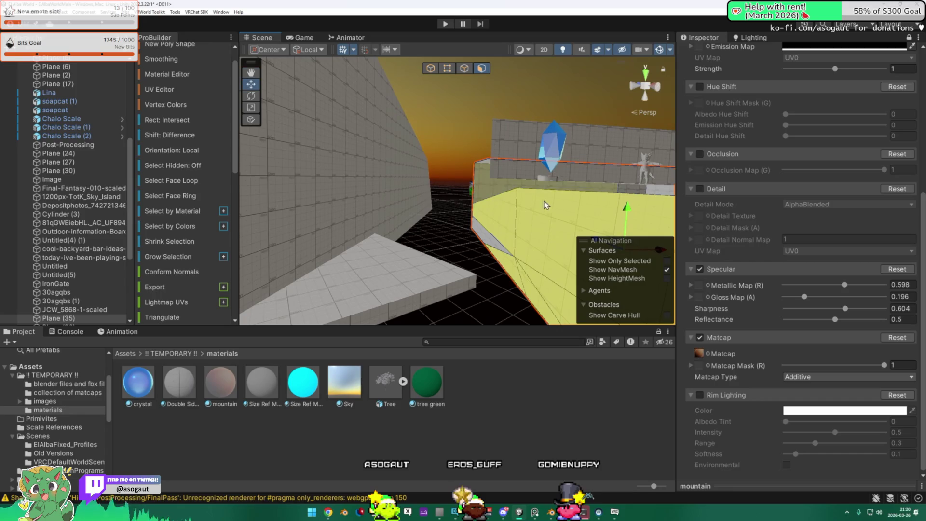
pyautogui.moveTo(491, 229)
pyautogui.mouseDown()
pyautogui.moveTo(404, 247)
pyautogui.moveTo(375, 207)
pyautogui.moveTo(224, 210)
pyautogui.moveTo(675, 239)
pyautogui.moveTo(665, 241)
pyautogui.mouseUp()
# - Select a range of Hierarchy objects, dismiss their context menu, and turn back toward the walls
pyautogui.keyDown('shift'); pyautogui.click(75, 232); pyautogui.keyUp('shift')
pyautogui.rightClick(67, 232)
pyautogui.click(424, 186)
pyautogui.moveTo(423, 185)
pyautogui.mouseDown()
pyautogui.moveTo(384, 179)
pyautogui.moveTo(305, 198)
pyautogui.moveTo(477, 197)
pyautogui.moveTo(382, 179)
pyautogui.moveTo(172, 184)
pyautogui.moveTo(140, 167)
pyautogui.moveTo(172, 195)
pyautogui.mouseUp()
pyautogui.scroll(-5, 172, 195)
pyautogui.scroll(-5, 196, 227)
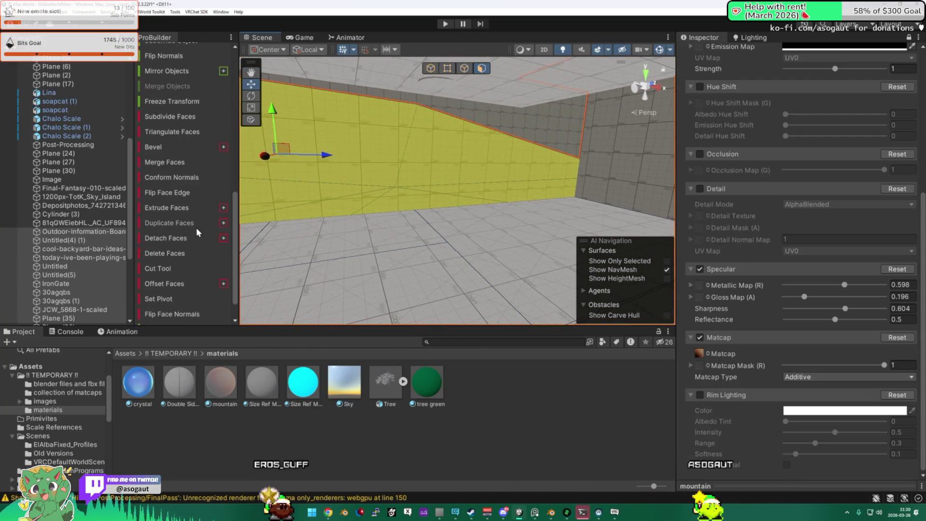
pyautogui.moveTo(289, 251)
pyautogui.mouseDown()
pyautogui.moveTo(722, 211)
pyautogui.moveTo(733, 163)
pyautogui.moveTo(777, 200)
pyautogui.moveTo(457, 207)
pyautogui.moveTo(444, 232)
pyautogui.mouseUp()
# - Select the floor face, clear the selection in vertex mode, then switch to edge mode
pyautogui.click(457, 207)
pyautogui.moveTo(440, 191); pyautogui.dragTo(312, 138)
pyautogui.click(448, 69)
pyautogui.click(413, 238)
pyautogui.moveTo(412, 238); pyautogui.dragTo(405, 169)
pyautogui.click(465, 70)
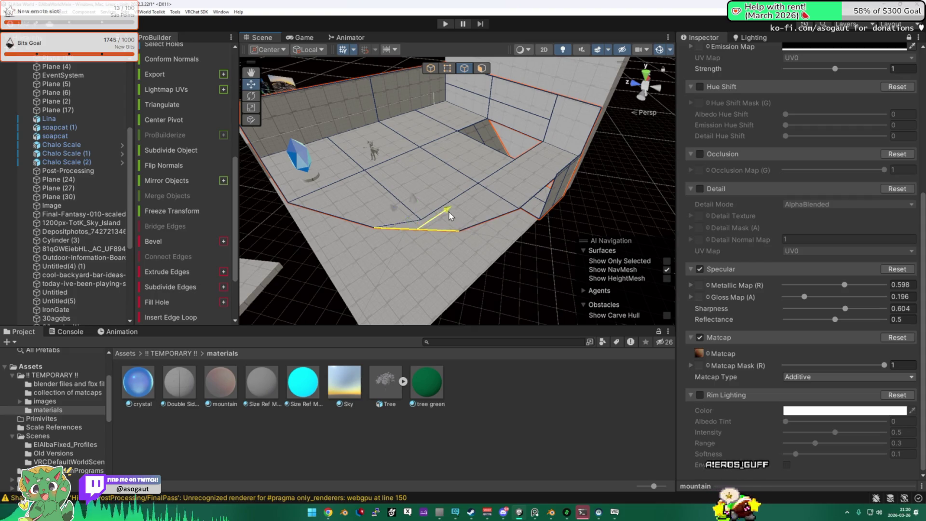
# - Orbit over the walkway mesh to the cyan-topped pillars and columns by the rock wall
pyautogui.moveTo(434, 208)
pyautogui.mouseDown()
pyautogui.moveTo(446, 222)
pyautogui.moveTo(337, 204)
pyautogui.moveTo(292, 99)
pyautogui.mouseUp()
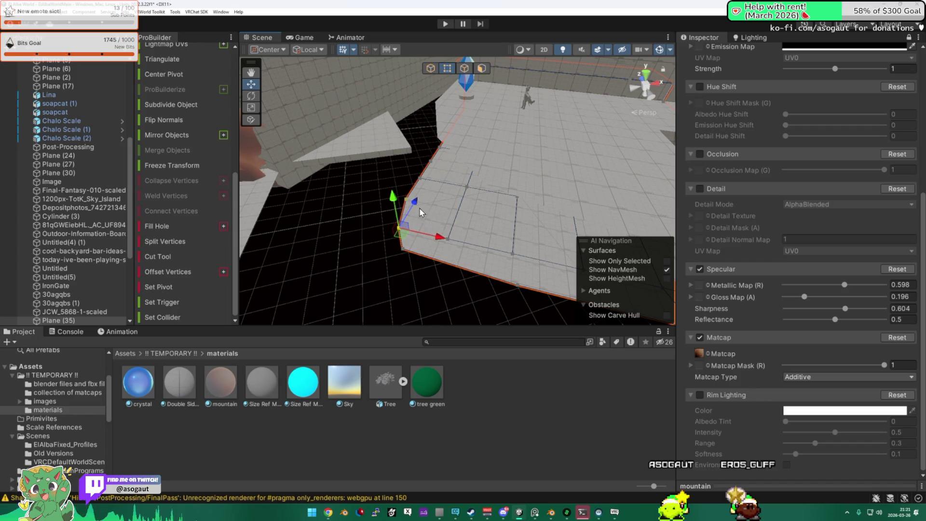
pyautogui.moveTo(465, 233); pyautogui.dragTo(230, 84)
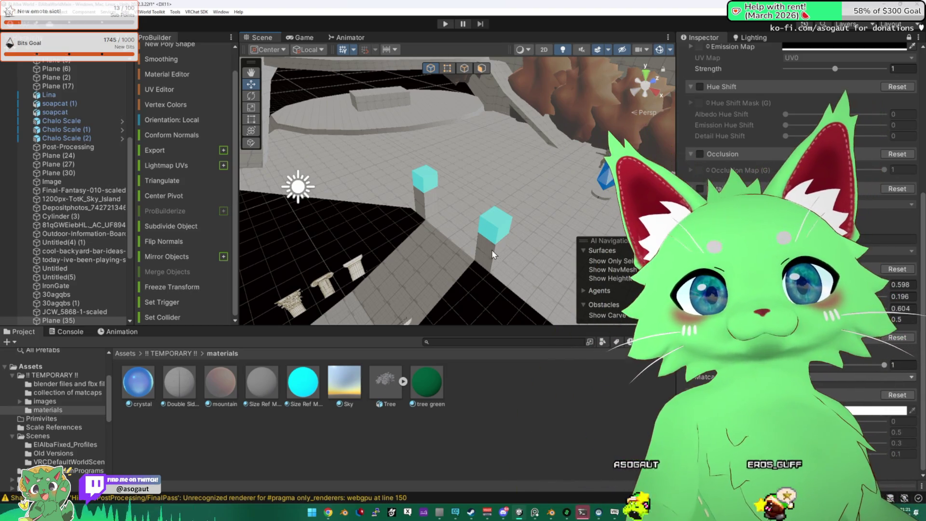
# - Orbit closely around the selected thin pillar to check how it stands on the floor
pyautogui.moveTo(418, 231); pyautogui.dragTo(365, 257)
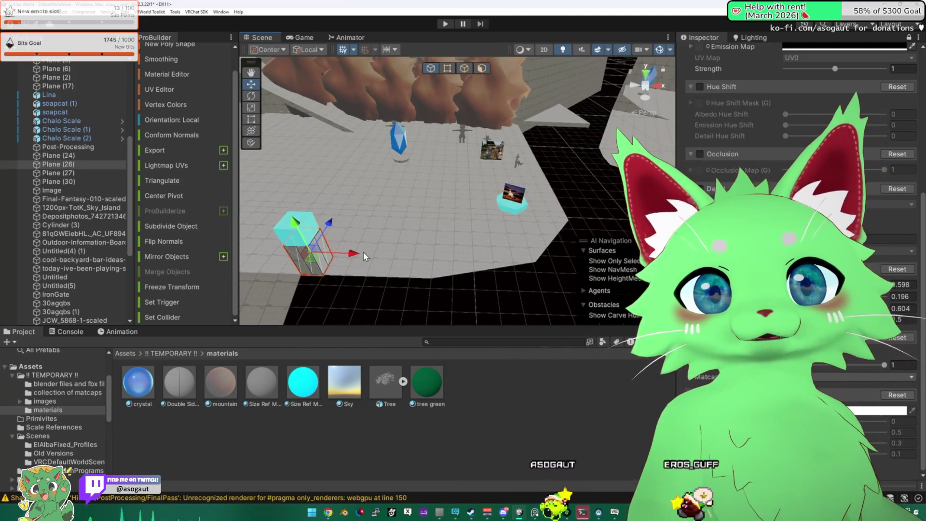
pyautogui.moveTo(606, 237); pyautogui.dragTo(539, 204)
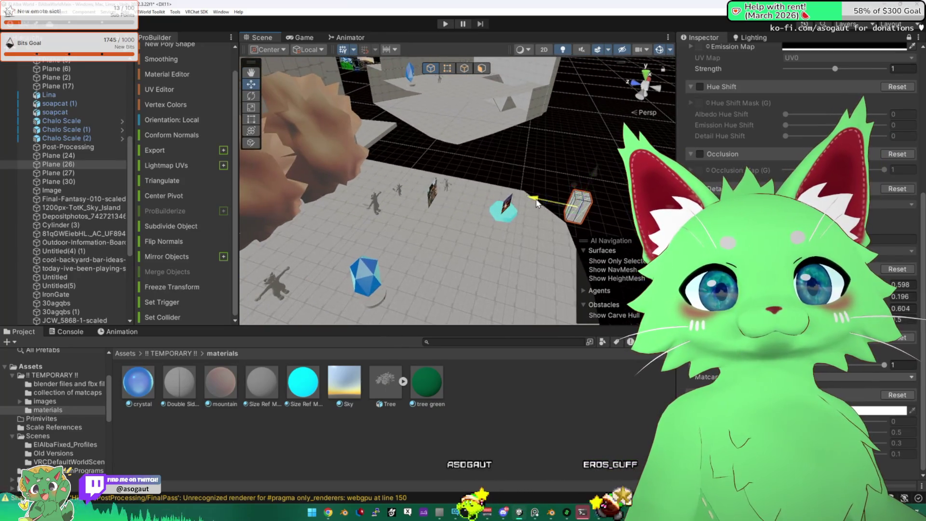
pyautogui.moveTo(500, 175); pyautogui.dragTo(418, 188)
pyautogui.moveTo(581, 138)
pyautogui.mouseDown()
pyautogui.moveTo(639, 148)
pyautogui.moveTo(493, 169)
pyautogui.mouseUp()
pyautogui.moveTo(431, 160); pyautogui.dragTo(483, 69)
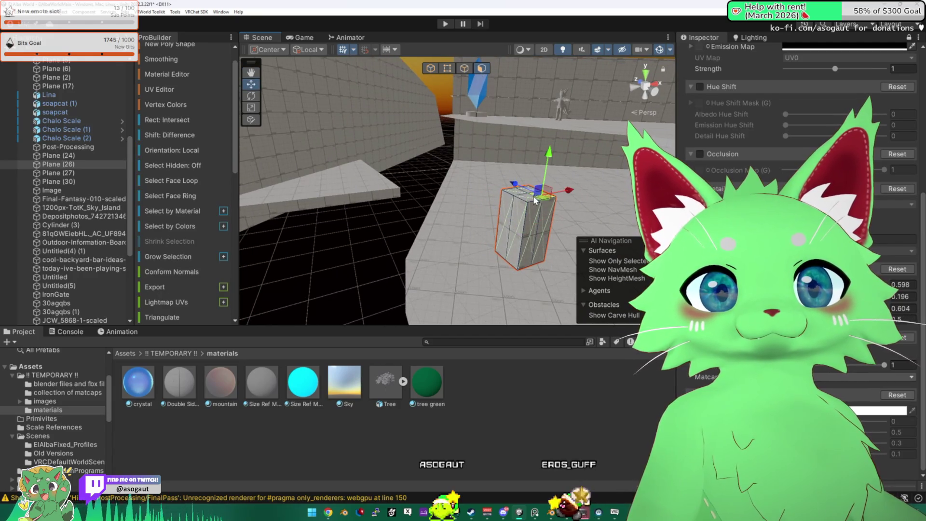
pyautogui.moveTo(537, 185)
pyautogui.mouseDown()
pyautogui.moveTo(502, 164)
pyautogui.moveTo(491, 241)
pyautogui.mouseUp()
pyautogui.scroll(-5, 491, 248)
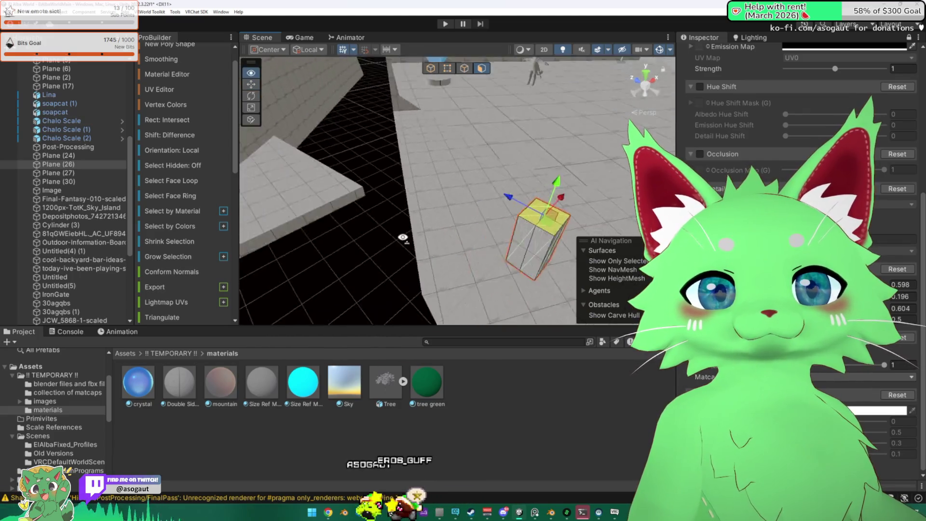
pyautogui.moveTo(525, 111); pyautogui.dragTo(250, 59)
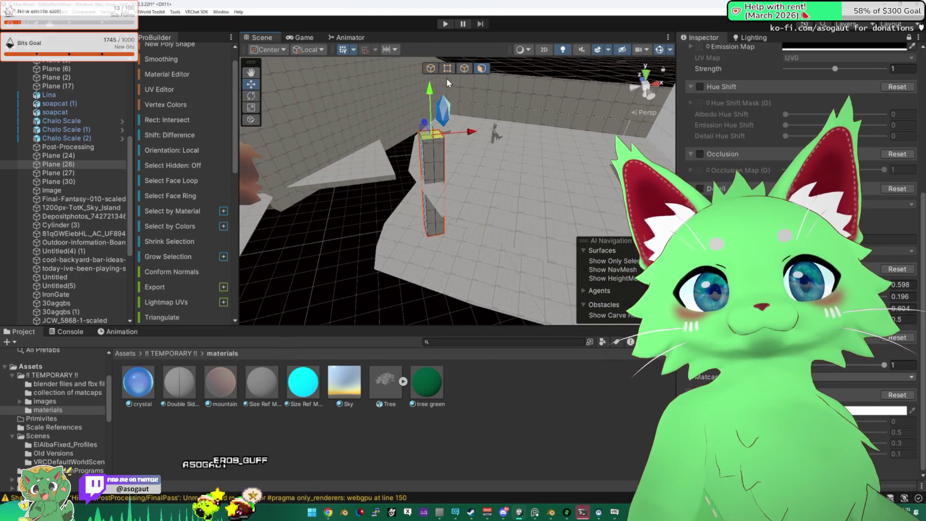
pyautogui.moveTo(434, 167); pyautogui.dragTo(535, 135)
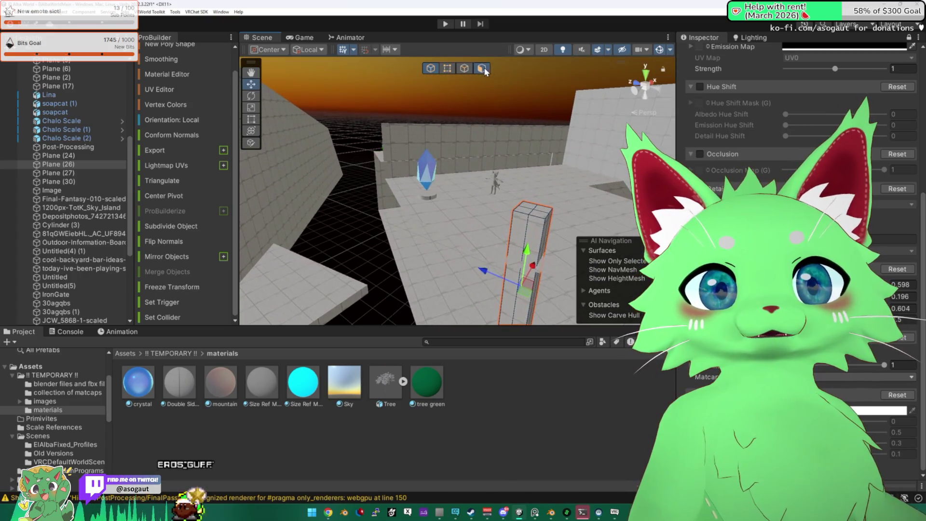
# - Switch ProBuilder to Face mode and select the large floor plane
pyautogui.click(484, 68)
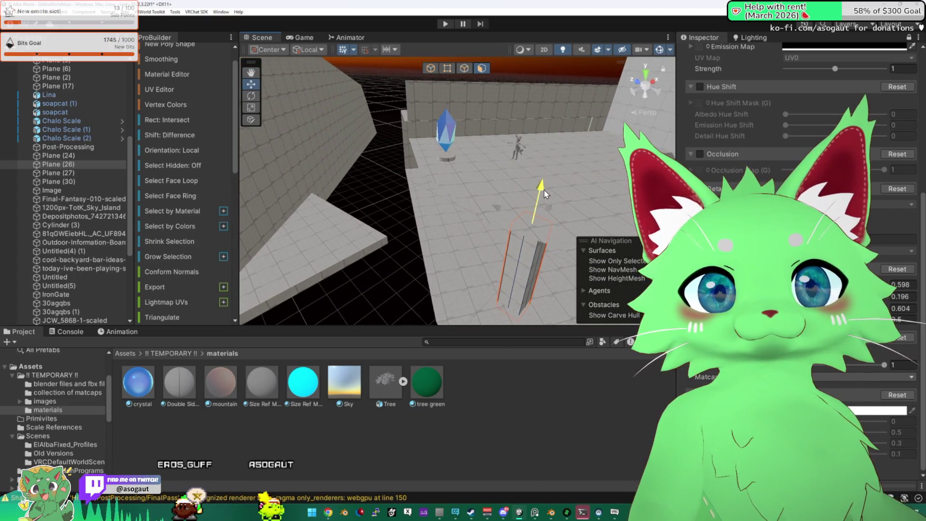
pyautogui.moveTo(532, 195)
pyautogui.mouseDown()
pyautogui.moveTo(438, 228)
pyautogui.moveTo(441, 184)
pyautogui.moveTo(580, 197)
pyautogui.moveTo(521, 164)
pyautogui.moveTo(463, 184)
pyautogui.mouseUp()
pyautogui.moveTo(543, 168); pyautogui.dragTo(418, 164)
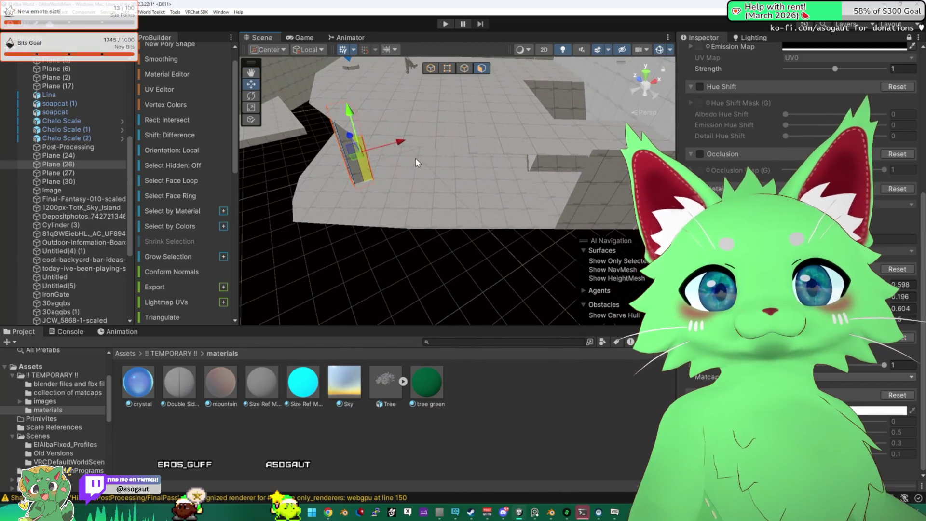
pyautogui.click(424, 79)
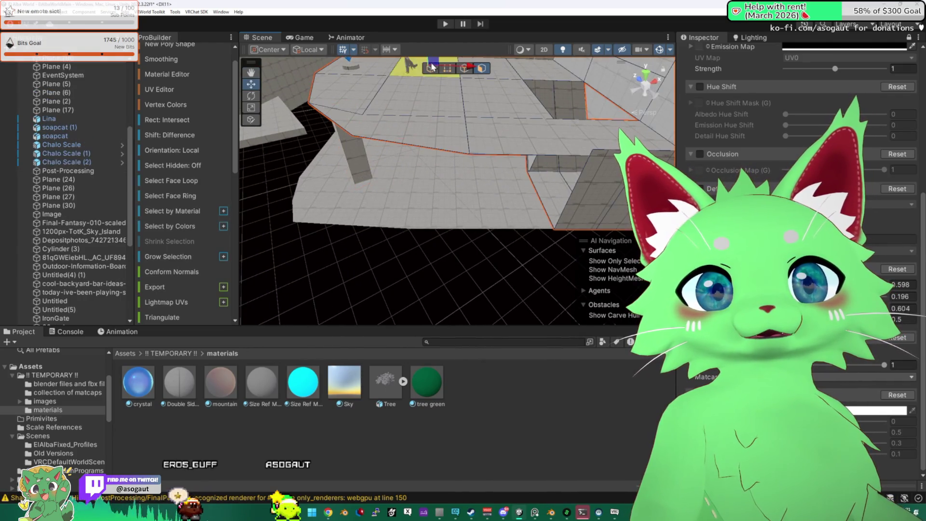
# - Duplicate the thin pillar twice, moving one copy up-right and the other left across the floor
pyautogui.click(360, 161)
pyautogui.hotkey('ctrl', 'd')
pyautogui.moveTo(360, 161); pyautogui.dragTo(437, 111)
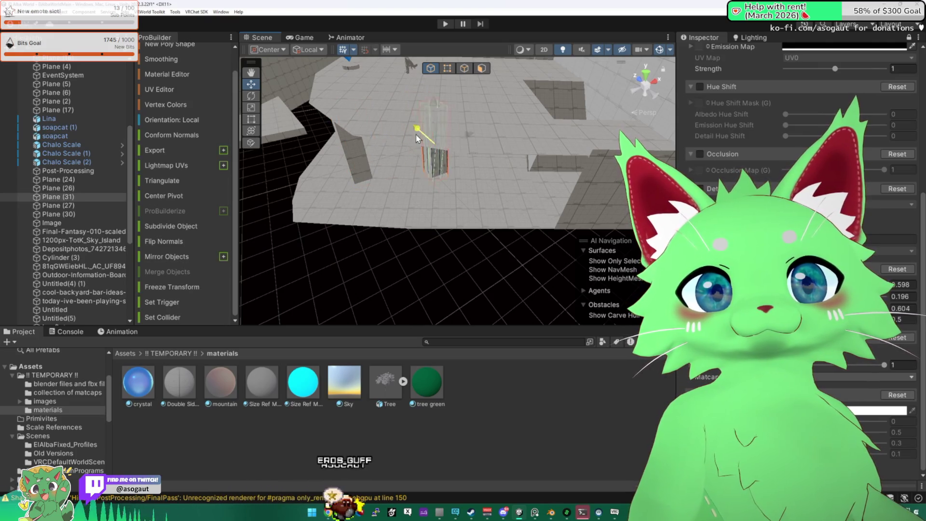
pyautogui.moveTo(410, 158); pyautogui.dragTo(584, 169)
pyautogui.hotkey('ctrl', 'd')
pyautogui.moveTo(506, 144); pyautogui.dragTo(435, 184)
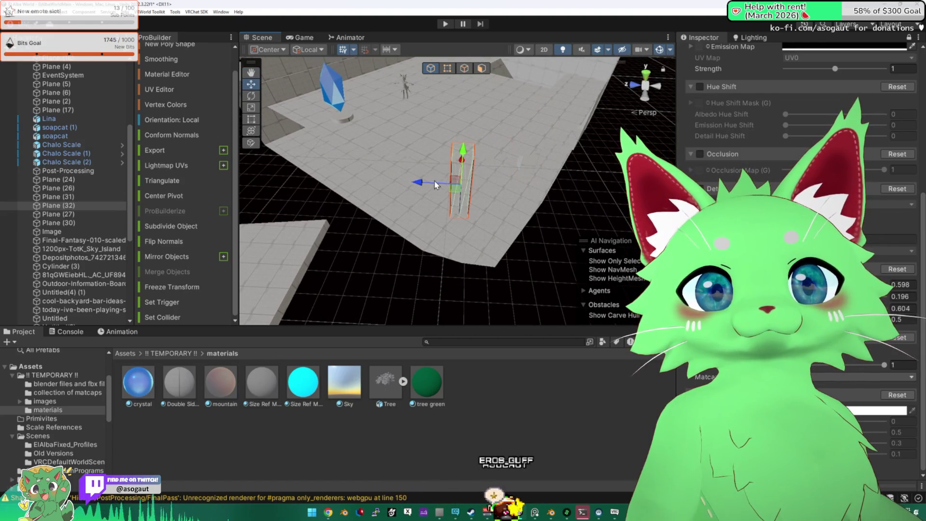
pyautogui.moveTo(328, 159)
pyautogui.mouseDown()
pyautogui.moveTo(339, 131)
pyautogui.moveTo(397, 183)
pyautogui.moveTo(537, 193)
pyautogui.moveTo(538, 141)
pyautogui.moveTo(433, 180)
pyautogui.moveTo(494, 202)
pyautogui.moveTo(494, 175)
pyautogui.mouseUp()
# - Select in turn the floor mesh, thin wall, photo quad, sunset image, box and wedge, ending on a brown rock
pyautogui.click(361, 151)
pyautogui.click(537, 193)
pyautogui.click(433, 178)
pyautogui.click(569, 178)
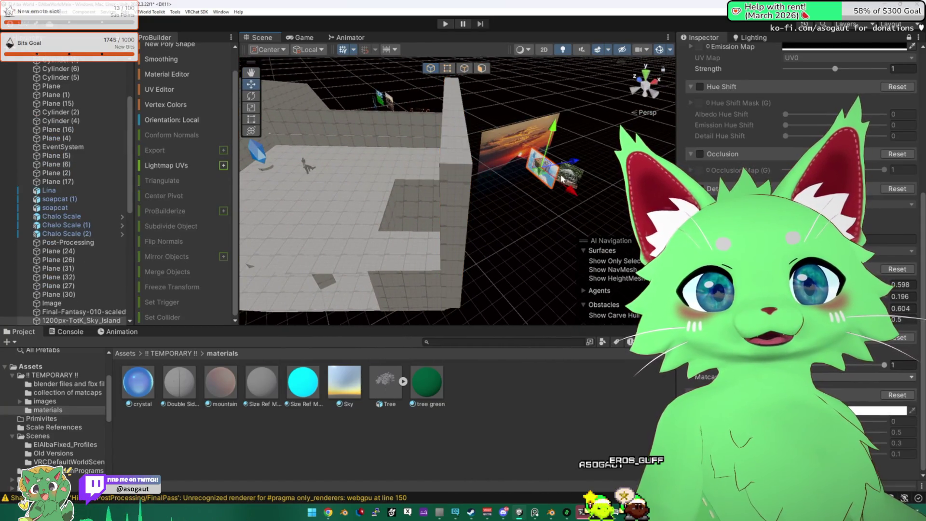
pyautogui.click(526, 145)
pyautogui.click(458, 195)
pyautogui.moveTo(493, 174)
pyautogui.mouseDown()
pyautogui.moveTo(497, 206)
pyautogui.moveTo(384, 182)
pyautogui.moveTo(359, 207)
pyautogui.moveTo(461, 208)
pyautogui.moveTo(448, 193)
pyautogui.moveTo(500, 201)
pyautogui.moveTo(394, 148)
pyautogui.moveTo(434, 164)
pyautogui.moveTo(384, 179)
pyautogui.moveTo(478, 152)
pyautogui.moveTo(296, 112)
pyautogui.mouseUp()
pyautogui.click(383, 178)
pyautogui.scroll(4, 449, 193)
pyautogui.click(436, 181)
pyautogui.click(384, 178)
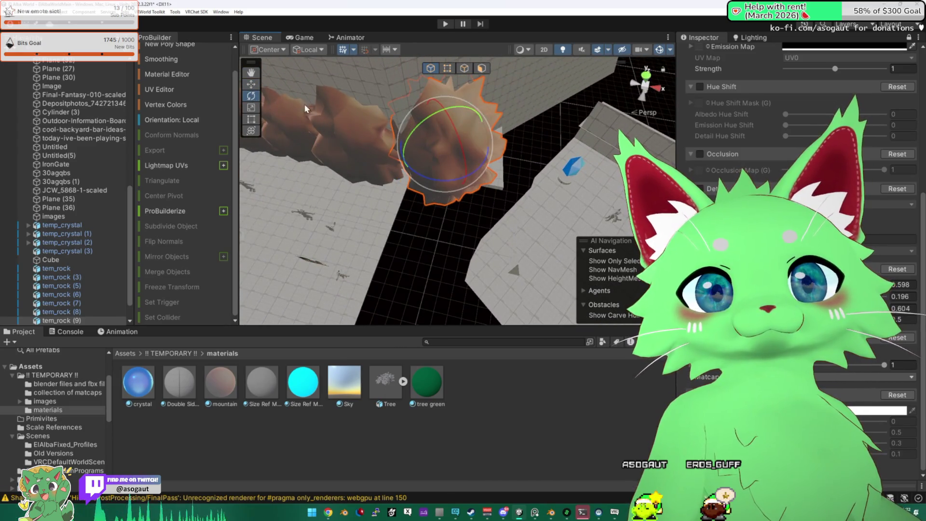
# - Duplicate tem_rock (8) and slide the copy along X beside the original
pyautogui.moveTo(284, 113)
pyautogui.mouseDown()
pyautogui.moveTo(447, 88)
pyautogui.moveTo(452, 72)
pyautogui.mouseUp()
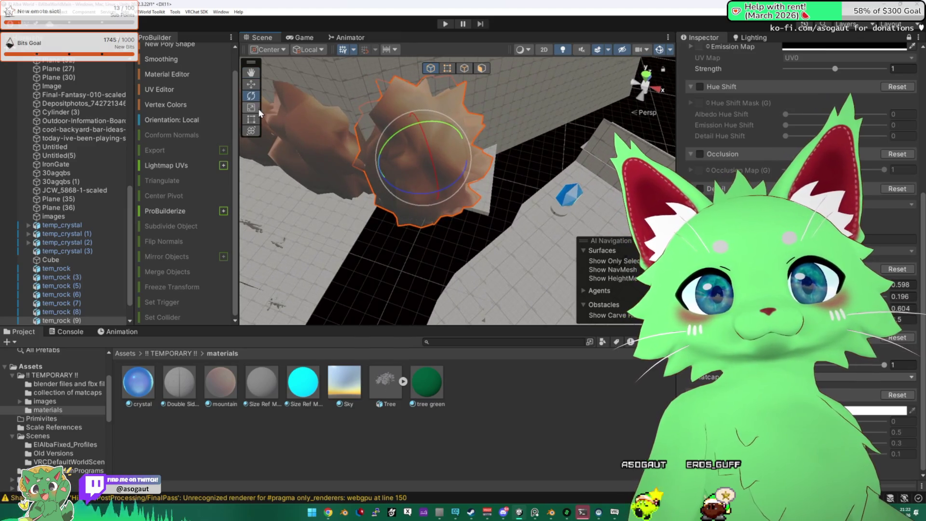
pyautogui.moveTo(436, 156)
pyautogui.mouseDown()
pyautogui.moveTo(365, 156)
pyautogui.moveTo(463, 167)
pyautogui.mouseUp()
pyautogui.hotkey('ctrl', 'd')
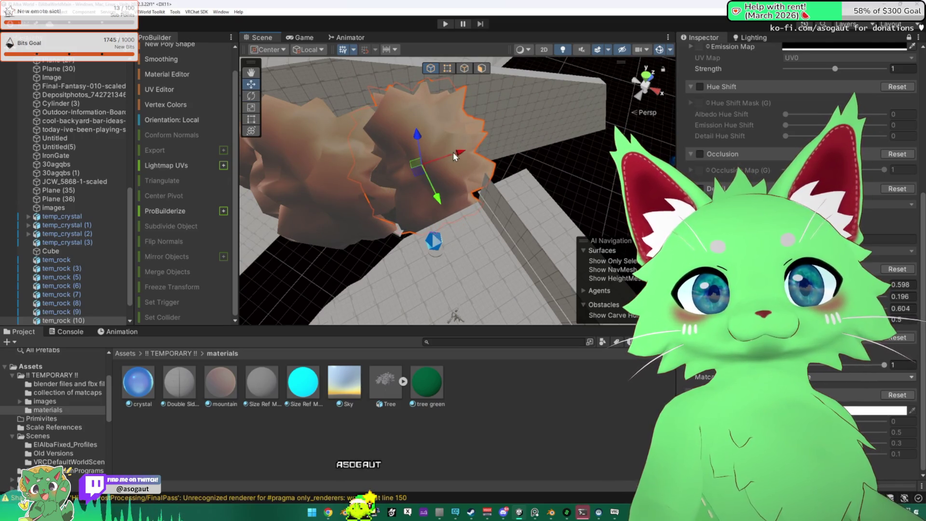
pyautogui.moveTo(453, 154); pyautogui.dragTo(440, 160)
pyautogui.moveTo(418, 193)
pyautogui.mouseDown()
pyautogui.moveTo(270, 178)
pyautogui.moveTo(502, 197)
pyautogui.moveTo(289, 200)
pyautogui.moveTo(475, 209)
pyautogui.moveTo(512, 190)
pyautogui.moveTo(424, 198)
pyautogui.moveTo(285, 177)
pyautogui.moveTo(486, 158)
pyautogui.mouseUp()
# - Select the standing plane and orbit to see it edge-on
pyautogui.click(475, 210)
pyautogui.press('g')
pyautogui.moveTo(476, 170)
pyautogui.mouseDown()
pyautogui.moveTo(341, 167)
pyautogui.moveTo(396, 145)
pyautogui.mouseUp()
# - In Face mode, select the standing plane's thin side face and view it broadside
pyautogui.moveTo(472, 120)
pyautogui.mouseDown()
pyautogui.moveTo(481, 262)
pyautogui.moveTo(463, 193)
pyautogui.mouseUp()
pyautogui.click(465, 68)
pyautogui.click(481, 68)
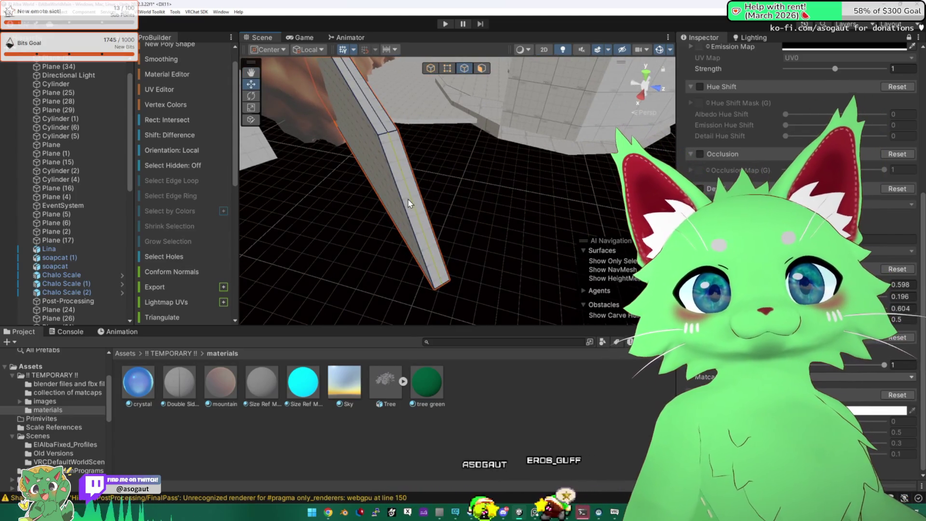
pyautogui.click(409, 182)
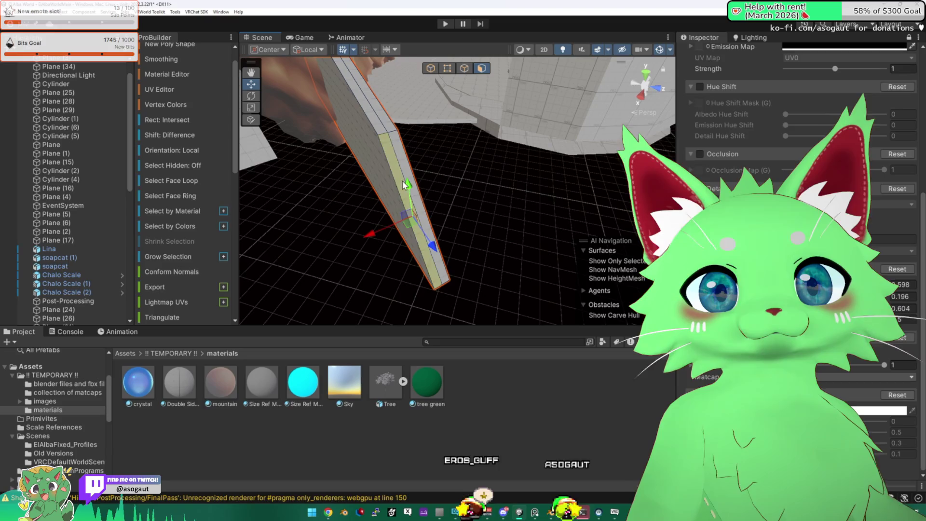
pyautogui.click(408, 183)
pyautogui.click(408, 183)
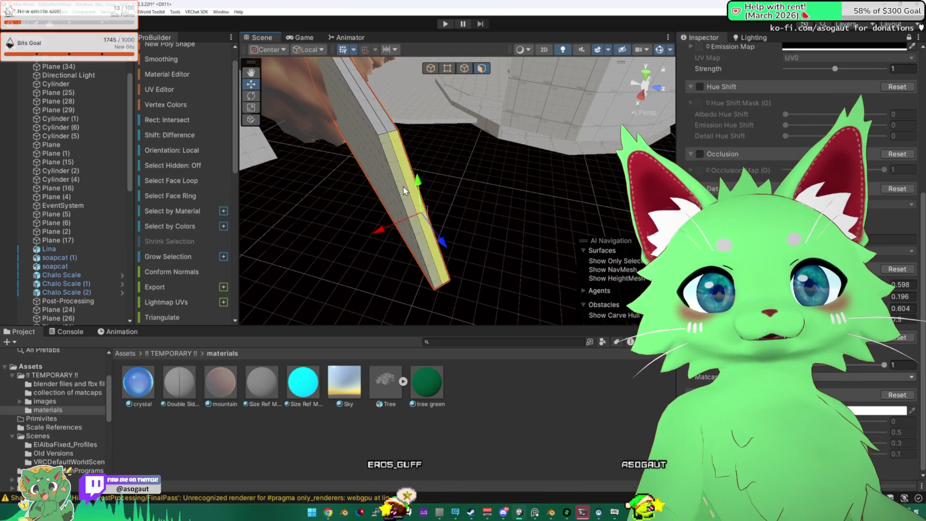
pyautogui.moveTo(393, 190)
pyautogui.mouseDown()
pyautogui.moveTo(414, 206)
pyautogui.moveTo(481, 215)
pyautogui.moveTo(472, 179)
pyautogui.moveTo(394, 143)
pyautogui.moveTo(488, 173)
pyautogui.moveTo(471, 149)
pyautogui.moveTo(310, 138)
pyautogui.moveTo(367, 135)
pyautogui.mouseUp()
# - Select the box and orbit the view toward the wall
pyautogui.click(485, 175)
pyautogui.click(434, 120)
pyautogui.moveTo(434, 120)
pyautogui.mouseDown()
pyautogui.moveTo(443, 120)
pyautogui.moveTo(395, 145)
pyautogui.mouseUp()
pyautogui.moveTo(478, 154); pyautogui.dragTo(500, 159)
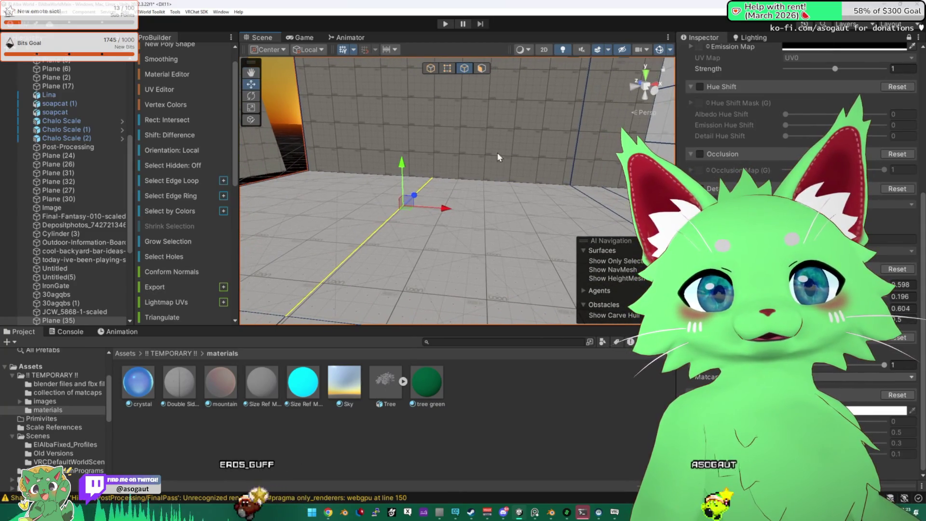
pyautogui.click(481, 68)
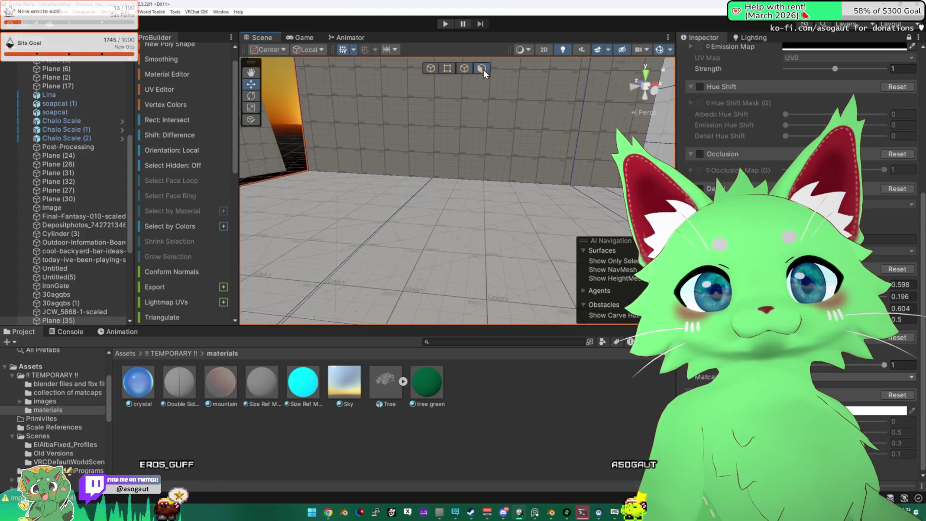
pyautogui.click(469, 106)
pyautogui.scroll(-5, 193, 224)
pyautogui.scroll(-3, 178, 270)
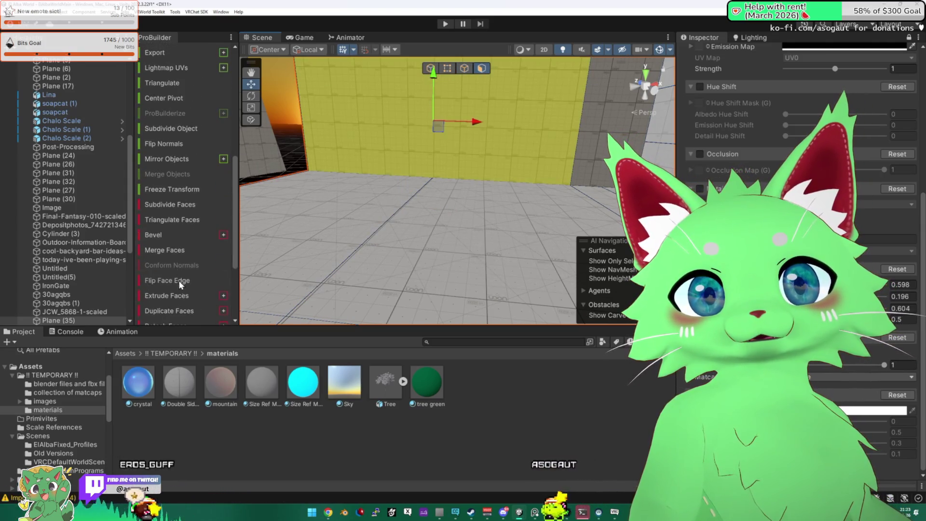
pyautogui.scroll(-3, 174, 285)
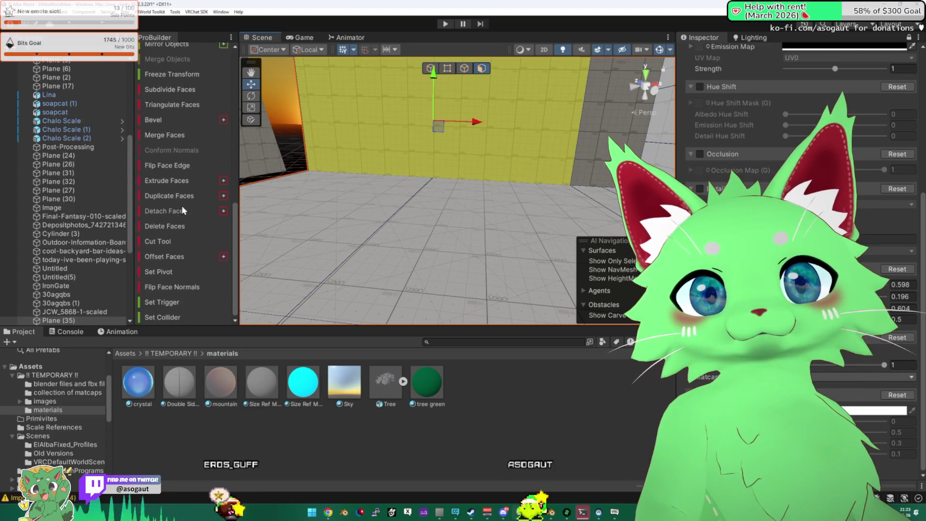
pyautogui.moveTo(386, 193); pyautogui.dragTo(333, 179)
pyautogui.moveTo(530, 193)
pyautogui.mouseDown()
pyautogui.moveTo(595, 218)
pyautogui.moveTo(756, 176)
pyautogui.moveTo(531, 224)
pyautogui.moveTo(545, 265)
pyautogui.moveTo(418, 244)
pyautogui.moveTo(491, 195)
pyautogui.moveTo(141, 153)
pyautogui.moveTo(409, 190)
pyautogui.moveTo(469, 210)
pyautogui.moveTo(366, 107)
pyautogui.moveTo(522, 78)
pyautogui.moveTo(466, 65)
pyautogui.moveTo(389, 174)
pyautogui.moveTo(461, 163)
pyautogui.moveTo(490, 198)
pyautogui.moveTo(426, 137)
pyautogui.moveTo(429, 87)
pyautogui.mouseUp()
pyautogui.click(409, 189)
pyautogui.click(389, 175)
pyautogui.click(431, 68)
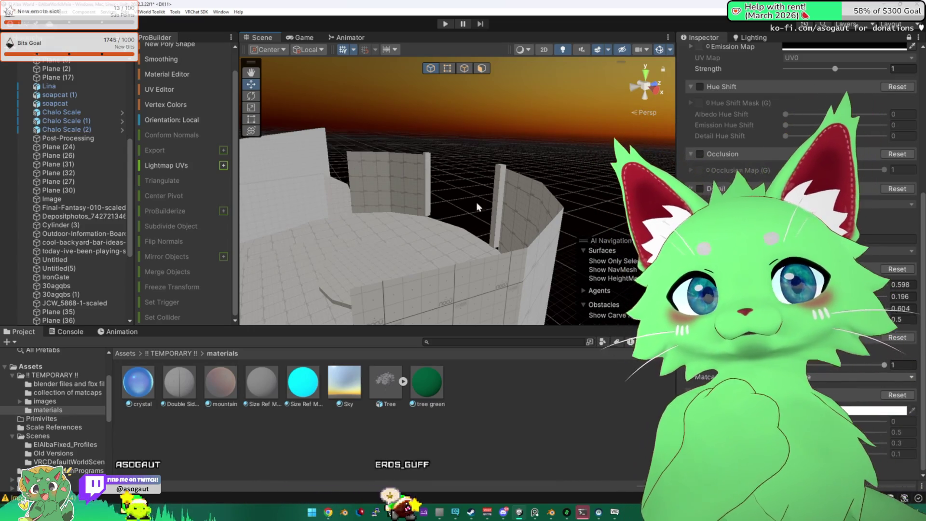
pyautogui.moveTo(444, 236)
pyautogui.mouseDown()
pyautogui.moveTo(462, 221)
pyautogui.moveTo(440, 254)
pyautogui.moveTo(417, 231)
pyautogui.moveTo(529, 189)
pyautogui.moveTo(412, 185)
pyautogui.moveTo(440, 161)
pyautogui.moveTo(495, 158)
pyautogui.moveTo(536, 135)
pyautogui.moveTo(473, 152)
pyautogui.moveTo(439, 138)
pyautogui.mouseUp()
pyautogui.moveTo(435, 197)
pyautogui.mouseDown()
pyautogui.moveTo(504, 163)
pyautogui.moveTo(440, 136)
pyautogui.moveTo(532, 175)
pyautogui.moveTo(470, 198)
pyautogui.moveTo(456, 162)
pyautogui.moveTo(367, 172)
pyautogui.moveTo(399, 136)
pyautogui.moveTo(263, 177)
pyautogui.moveTo(349, 150)
pyautogui.moveTo(512, 219)
pyautogui.mouseUp()
pyautogui.scroll(5, 482, 212)
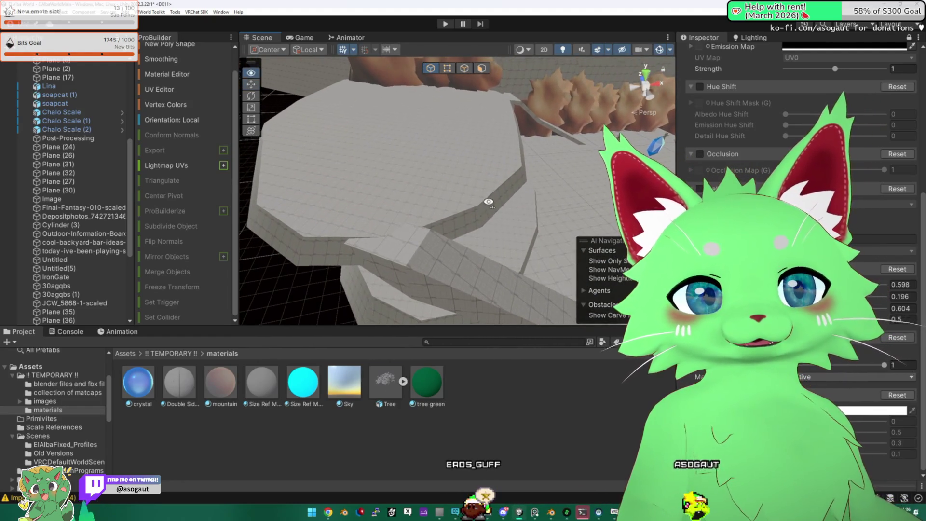
pyautogui.moveTo(488, 201)
pyautogui.mouseDown()
pyautogui.moveTo(388, 242)
pyautogui.moveTo(548, 197)
pyautogui.moveTo(333, 170)
pyautogui.moveTo(463, 150)
pyautogui.moveTo(441, 229)
pyautogui.moveTo(245, 208)
pyautogui.moveTo(367, 199)
pyautogui.mouseUp()
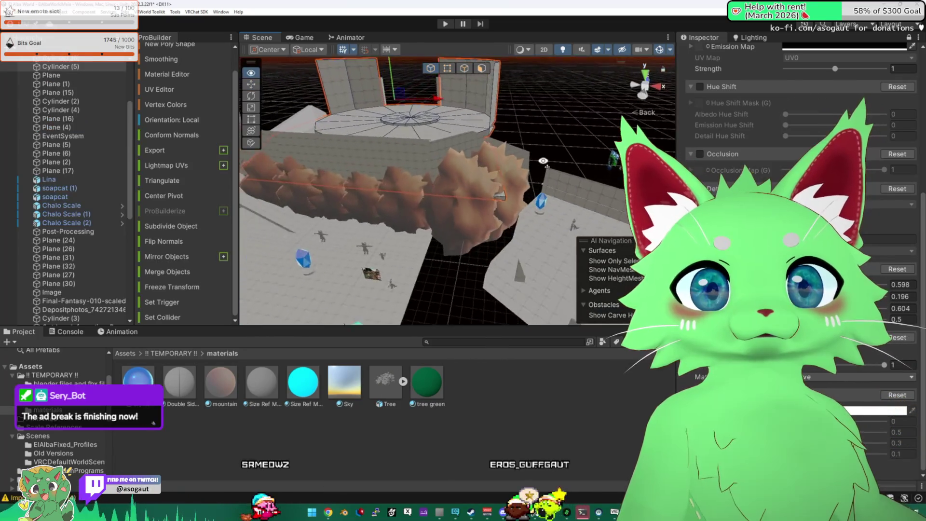
pyautogui.moveTo(482, 155); pyautogui.dragTo(559, 152)
pyautogui.moveTo(368, 98)
pyautogui.mouseDown()
pyautogui.moveTo(294, 117)
pyautogui.moveTo(431, 197)
pyautogui.mouseUp()
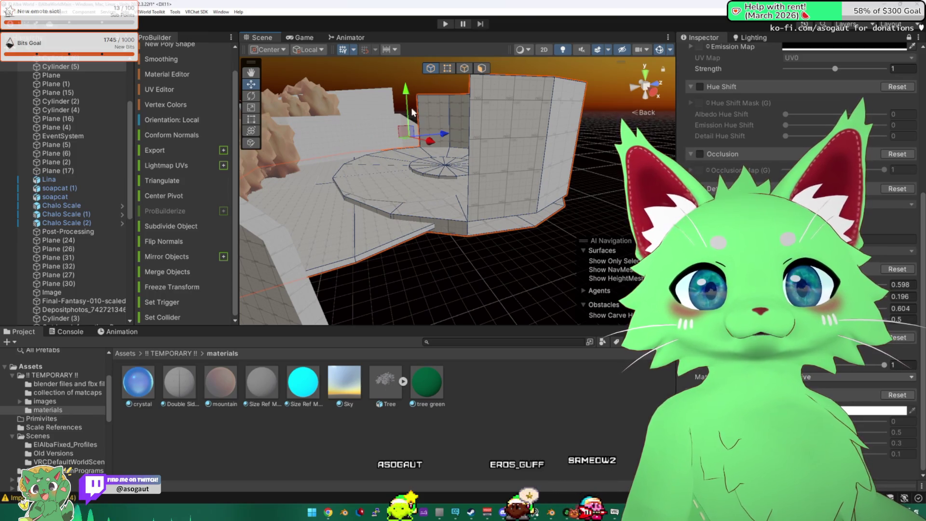
pyautogui.moveTo(404, 164)
pyautogui.mouseDown()
pyautogui.moveTo(453, 97)
pyautogui.moveTo(456, 167)
pyautogui.moveTo(433, 143)
pyautogui.moveTo(491, 159)
pyautogui.moveTo(442, 92)
pyautogui.moveTo(436, 53)
pyautogui.moveTo(440, 136)
pyautogui.moveTo(480, 111)
pyautogui.moveTo(624, 110)
pyautogui.moveTo(526, 118)
pyautogui.moveTo(528, 88)
pyautogui.mouseUp()
pyautogui.click(440, 91)
# - Select the long row of rocks behind the plaza and nudge it up and back down
pyautogui.click(462, 143)
pyautogui.moveTo(531, 121)
pyautogui.mouseDown()
pyautogui.moveTo(678, 147)
pyautogui.moveTo(470, 100)
pyautogui.moveTo(478, 111)
pyautogui.mouseUp()
pyautogui.moveTo(536, 157)
pyautogui.mouseDown()
pyautogui.moveTo(508, 169)
pyautogui.moveTo(558, 154)
pyautogui.moveTo(505, 183)
pyautogui.moveTo(524, 130)
pyautogui.moveTo(489, 166)
pyautogui.mouseUp()
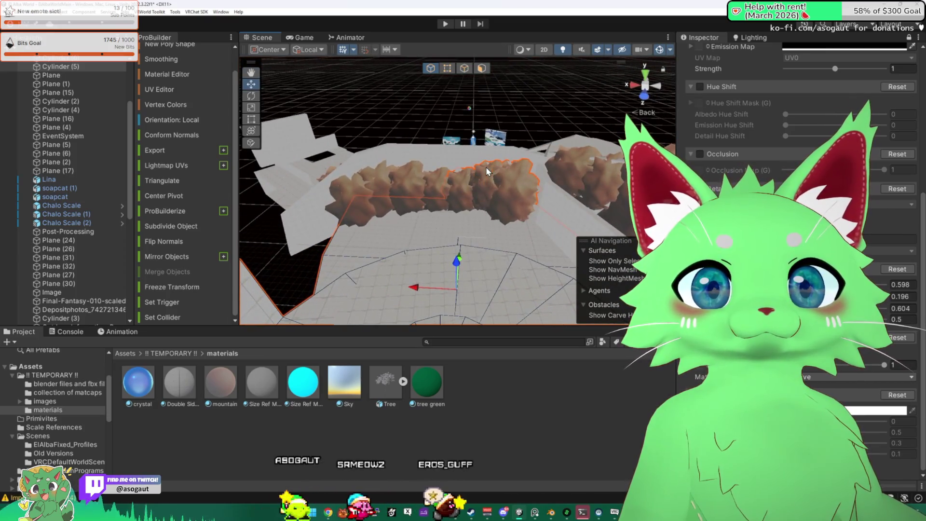
pyautogui.click(410, 180)
pyautogui.moveTo(340, 193)
pyautogui.mouseDown()
pyautogui.moveTo(519, 191)
pyautogui.moveTo(479, 158)
pyautogui.mouseUp()
pyautogui.moveTo(413, 144); pyautogui.dragTo(409, 101)
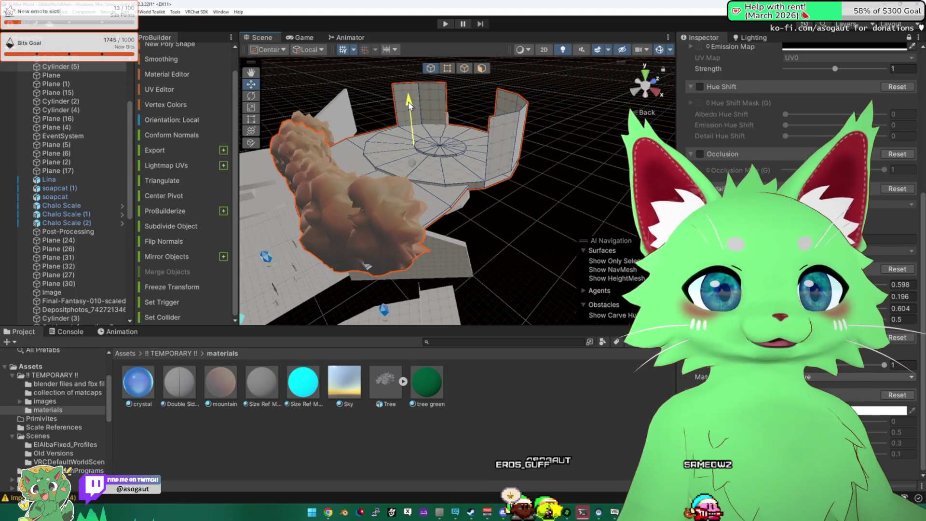
pyautogui.moveTo(408, 103)
pyautogui.mouseDown()
pyautogui.moveTo(409, 116)
pyautogui.moveTo(503, 127)
pyautogui.moveTo(482, 131)
pyautogui.moveTo(547, 163)
pyautogui.mouseUp()
pyautogui.moveTo(543, 169)
pyautogui.mouseDown()
pyautogui.moveTo(403, 127)
pyautogui.moveTo(421, 162)
pyautogui.moveTo(586, 144)
pyautogui.moveTo(565, 147)
pyautogui.moveTo(544, 129)
pyautogui.moveTo(495, 129)
pyautogui.moveTo(458, 151)
pyautogui.moveTo(522, 144)
pyautogui.moveTo(473, 129)
pyautogui.mouseUp()
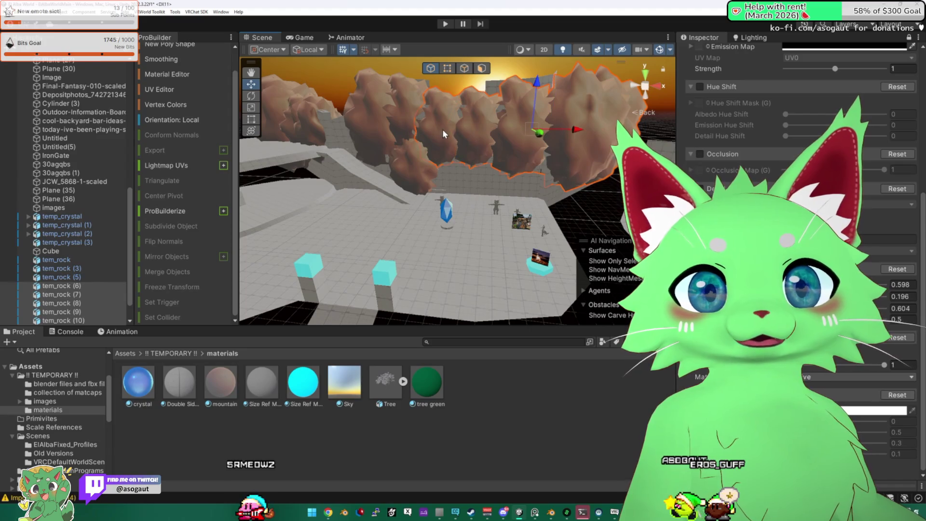
# - Duplicate the rock row with Ctrl+D and shift the copies vertically to thicken the wall
pyautogui.hotkey('ctrl', 'd')
pyautogui.moveTo(533, 99); pyautogui.dragTo(537, 135)
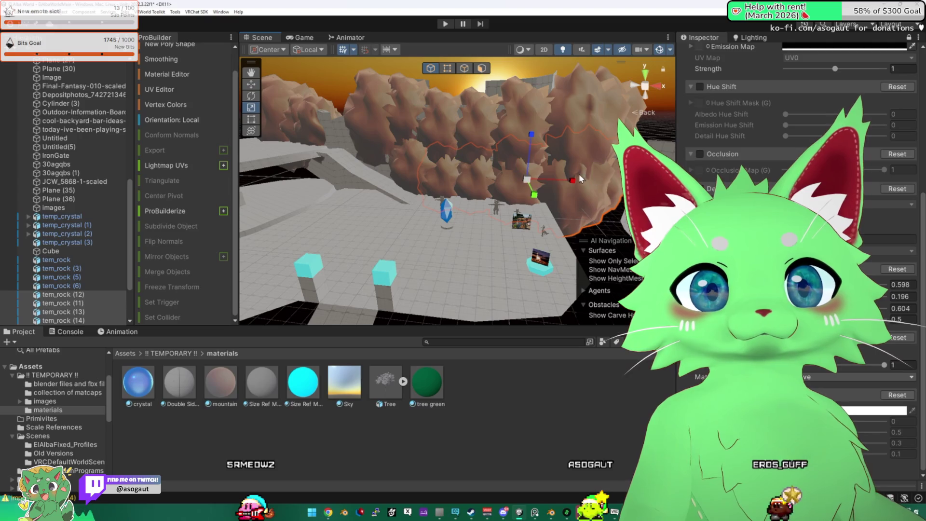
pyautogui.moveTo(528, 179)
pyautogui.mouseDown()
pyautogui.moveTo(523, 190)
pyautogui.moveTo(603, 220)
pyautogui.moveTo(561, 209)
pyautogui.moveTo(555, 219)
pyautogui.moveTo(630, 162)
pyautogui.moveTo(537, 136)
pyautogui.moveTo(471, 223)
pyautogui.moveTo(555, 202)
pyautogui.moveTo(631, 200)
pyautogui.moveTo(607, 198)
pyautogui.mouseUp()
# - Select the building, frame it with F, and orbit and zoom to view it from several angles
pyautogui.click(478, 207)
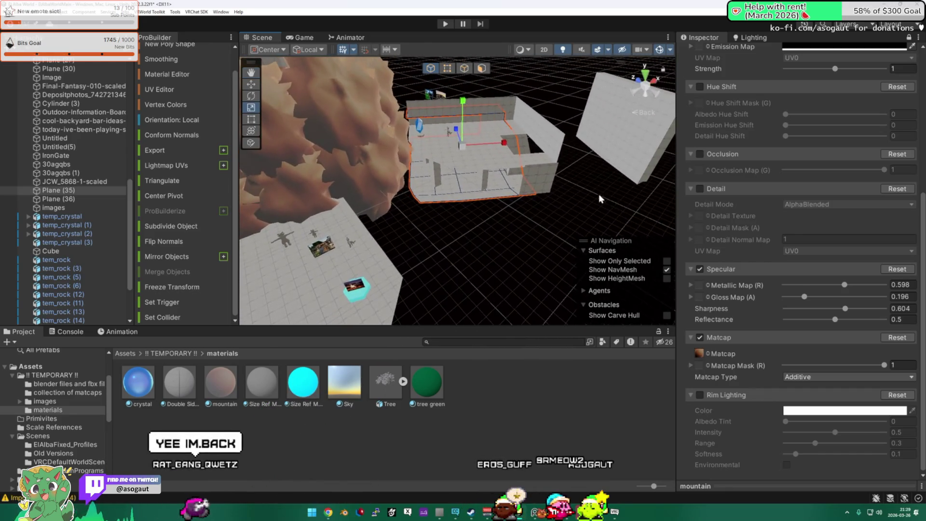
pyautogui.scroll(5, 554, 201)
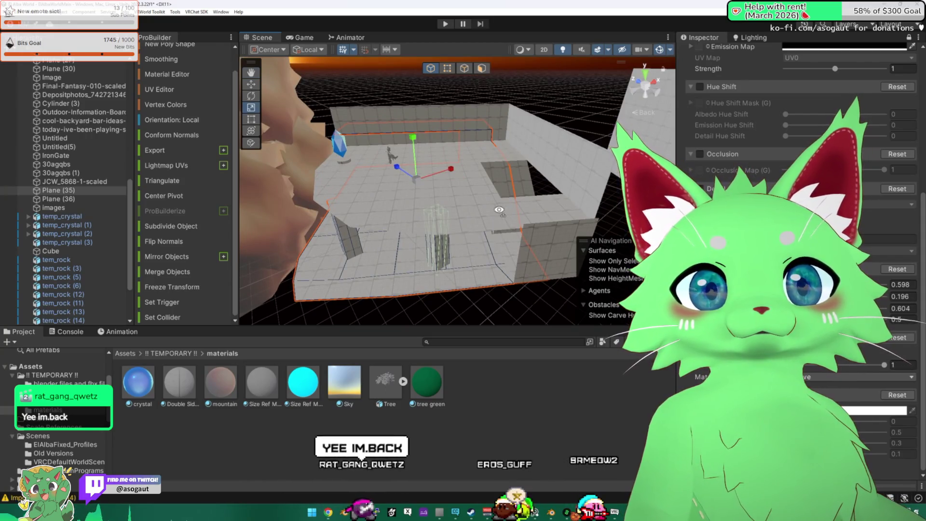
pyautogui.scroll(-5, 500, 215)
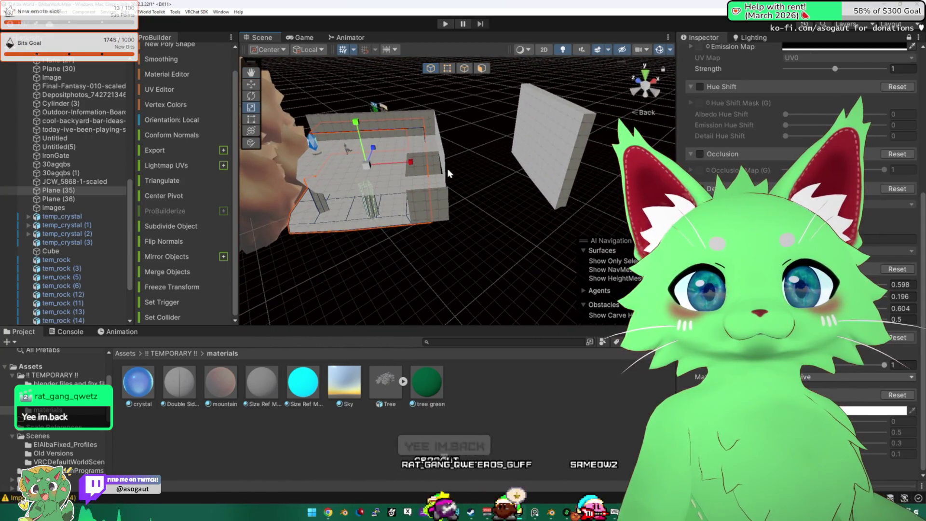
pyautogui.click(410, 191)
pyautogui.scroll(3, 413, 190)
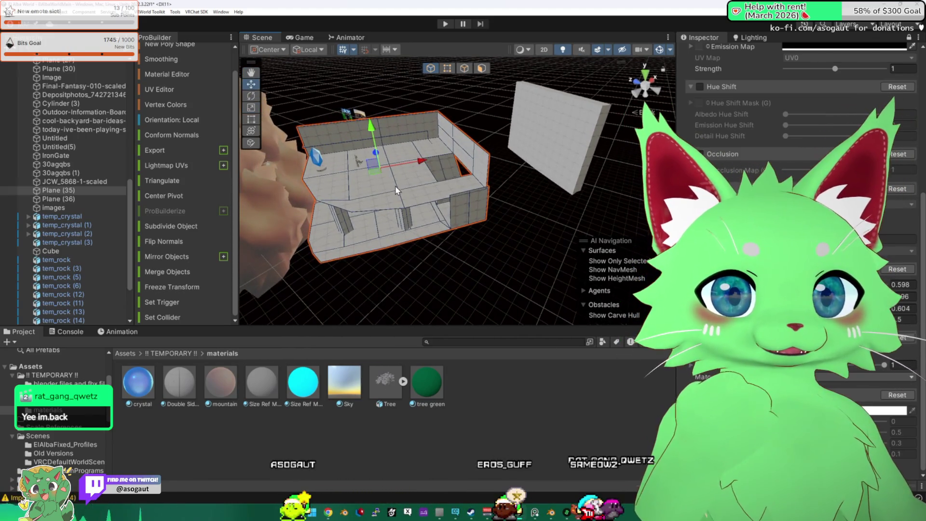
pyautogui.moveTo(419, 194)
pyautogui.mouseDown()
pyautogui.moveTo(440, 183)
pyautogui.moveTo(394, 202)
pyautogui.mouseUp()
pyautogui.press('f')
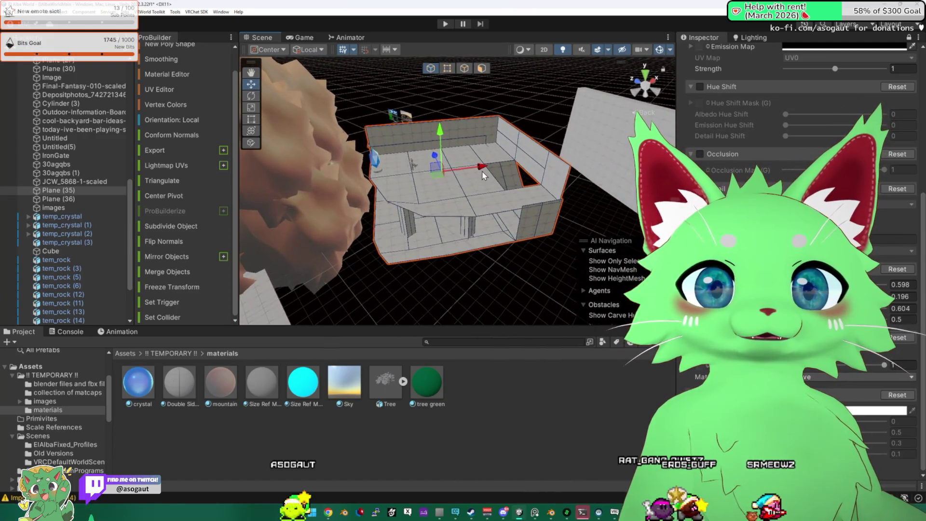
pyautogui.moveTo(466, 180)
pyautogui.mouseDown()
pyautogui.moveTo(473, 201)
pyautogui.moveTo(462, 207)
pyautogui.mouseUp()
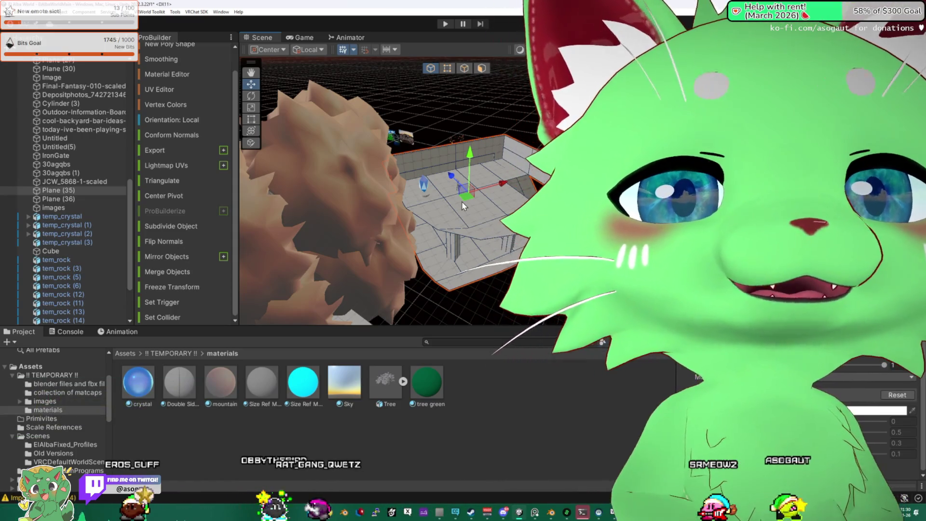
pyautogui.moveTo(367, 178); pyautogui.dragTo(299, 178)
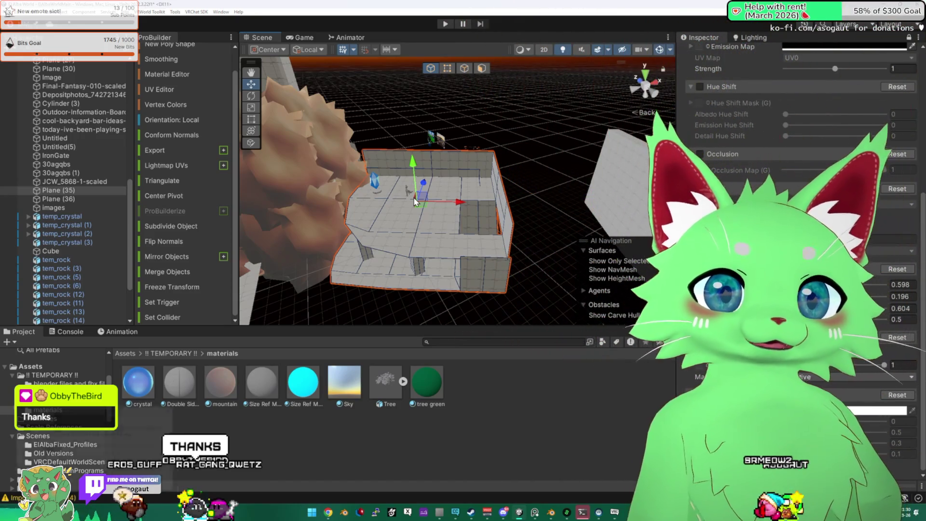
# - Launch Paint through the Run prompt with mspaint
pyautogui.press('super+r')
pyautogui.write('mspai')
pyautogui.press('Return')
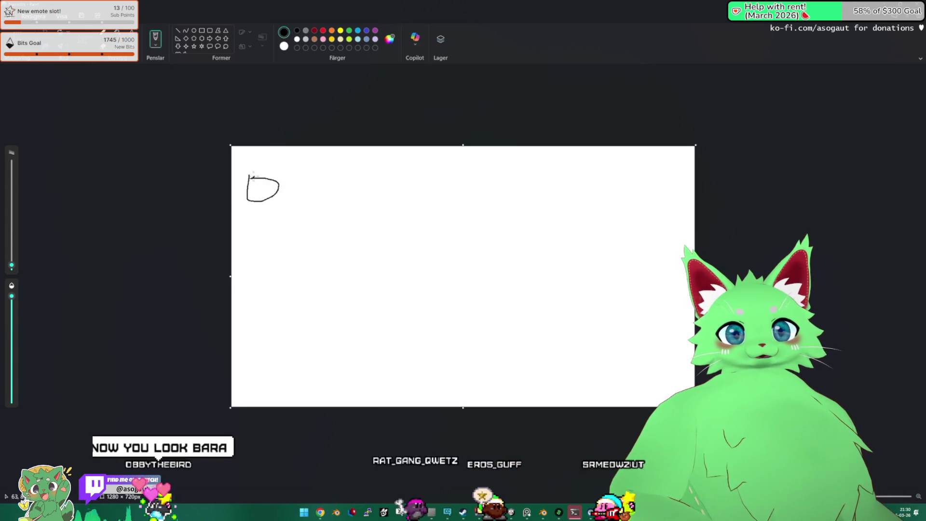
# - Clear the cup doodle from the Paint canvas and draw a new stroke near the top-left
pyautogui.hotkey('ctrl', 'a')
pyautogui.press('Delete')
pyautogui.moveTo(252, 176); pyautogui.dragTo(261, 202)
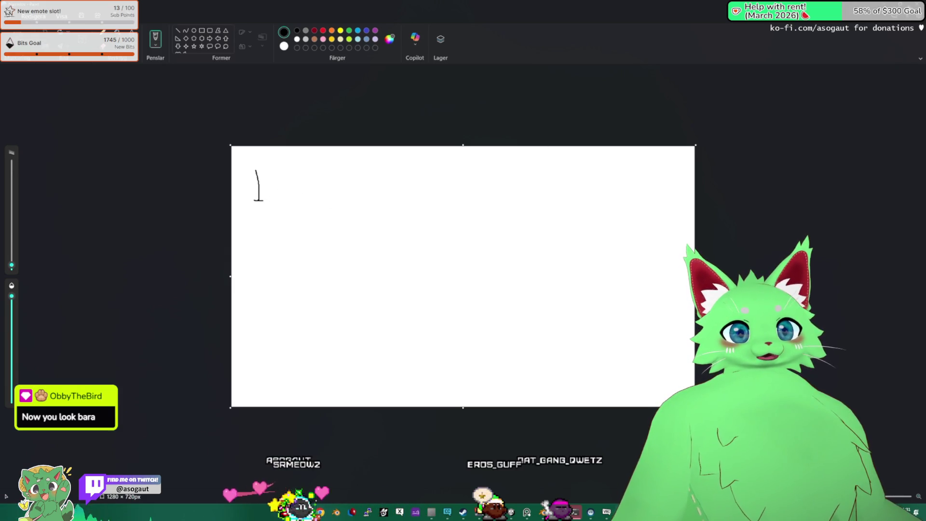
# - Close Paint without saving and bring Notepad to the front
pyautogui.hotkey('alt', 'F4')
pyautogui.click(461, 272)
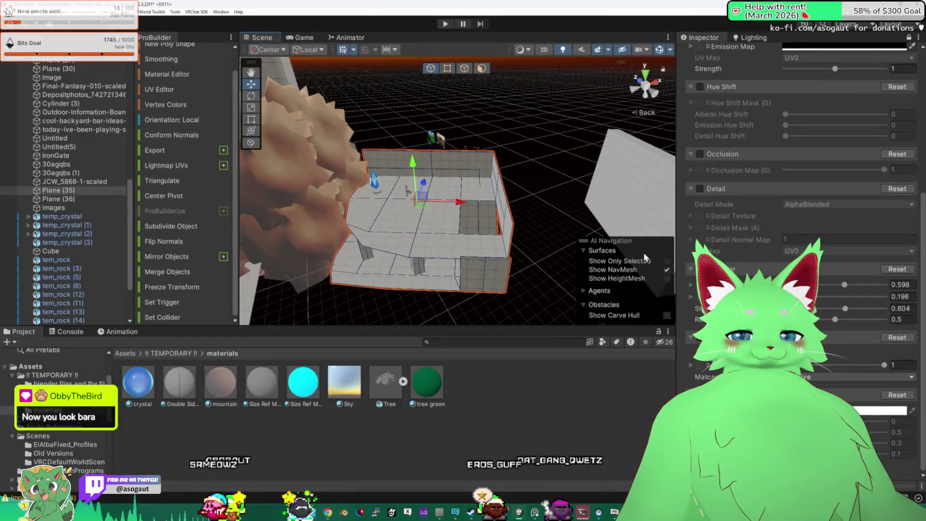
pyautogui.hotkey('alt', 'Tab')
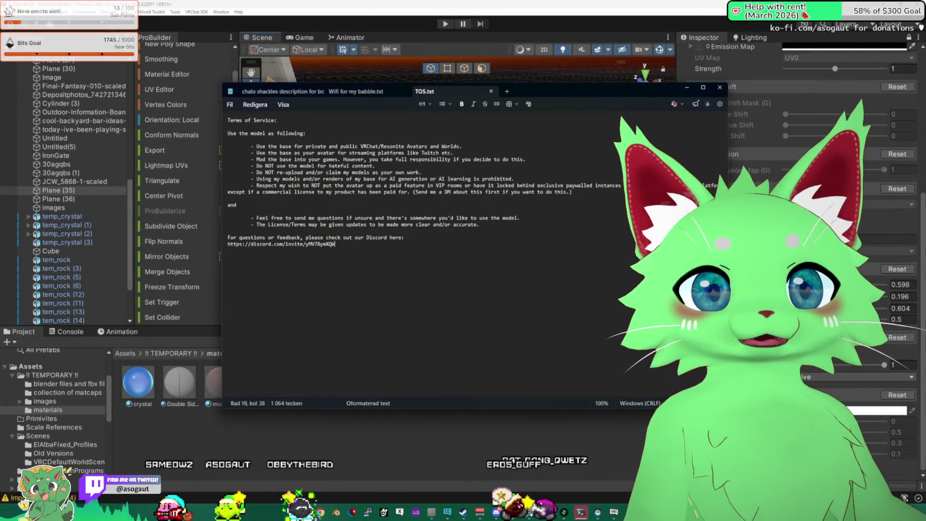
# - Start a new Notepad note, move the window left, and close TOS.txt
pyautogui.hotkey('ctrl', 'n')
pyautogui.moveTo(611, 87); pyautogui.dragTo(453, 100)
pyautogui.click(333, 105)
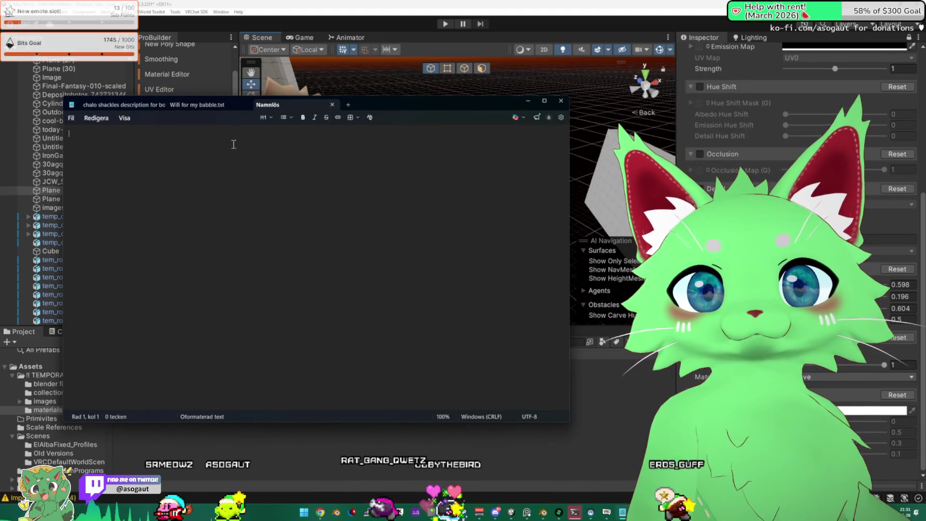
pyautogui.keyDown('ctrl'); pyautogui.scroll(20, 279, 171); pyautogui.keyUp('ctrl')
# - Type the workflow stages: sketch idea phase, blocking in unity, 3d model
pyautogui.write('sketch')
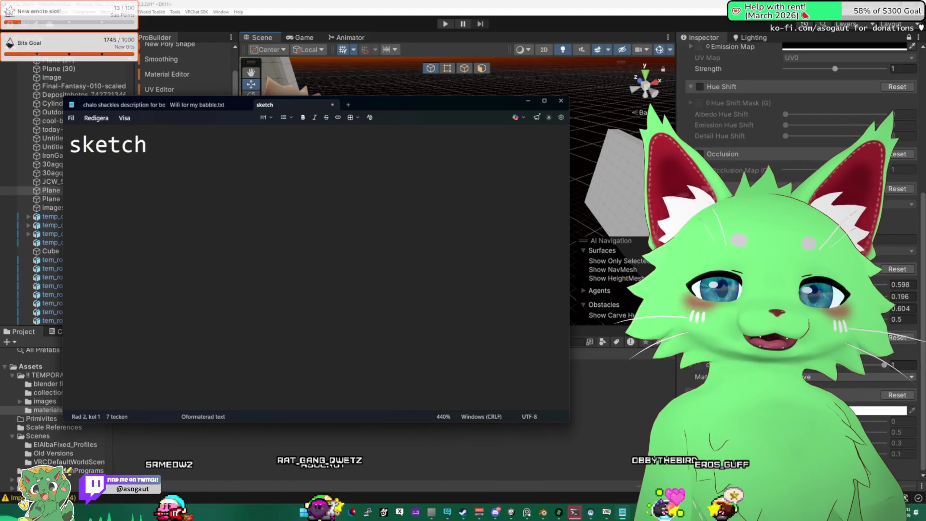
pyautogui.press('Left')
pyautogui.write('idea p')
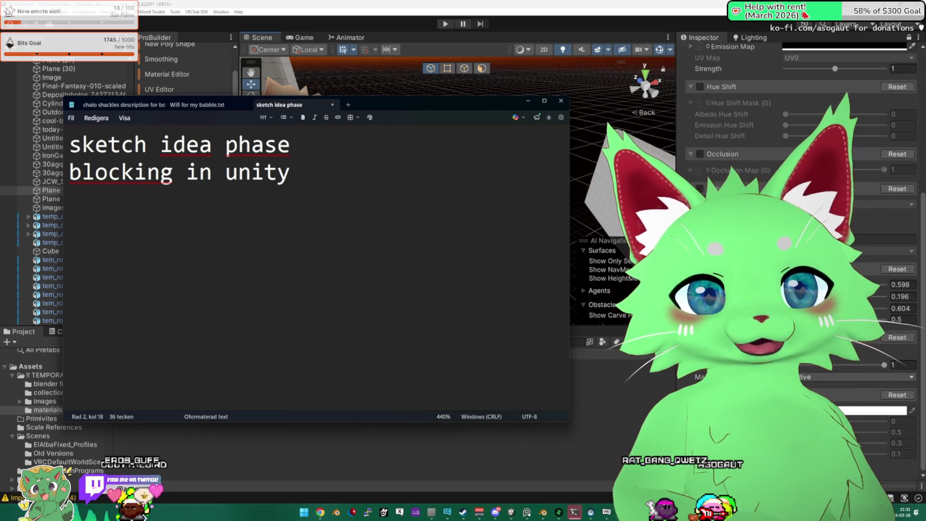
pyautogui.press('Return')
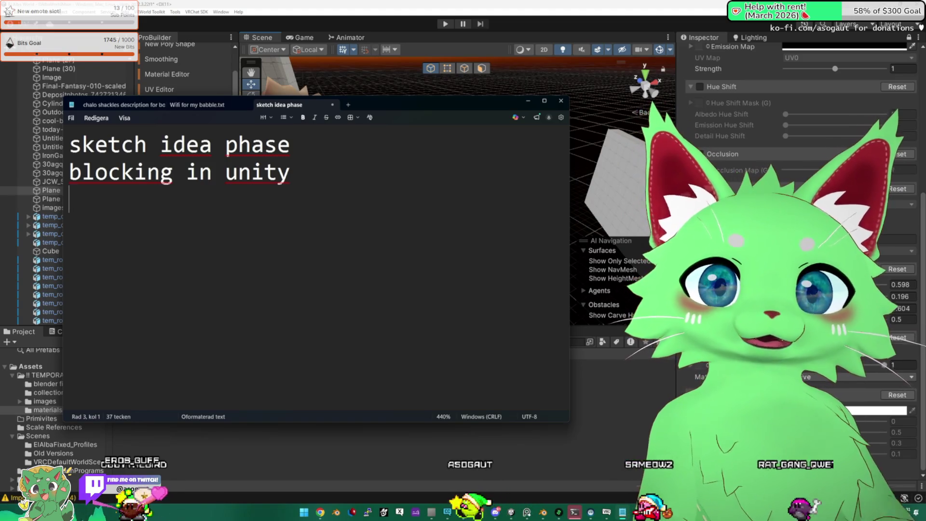
pyautogui.write('3d model')
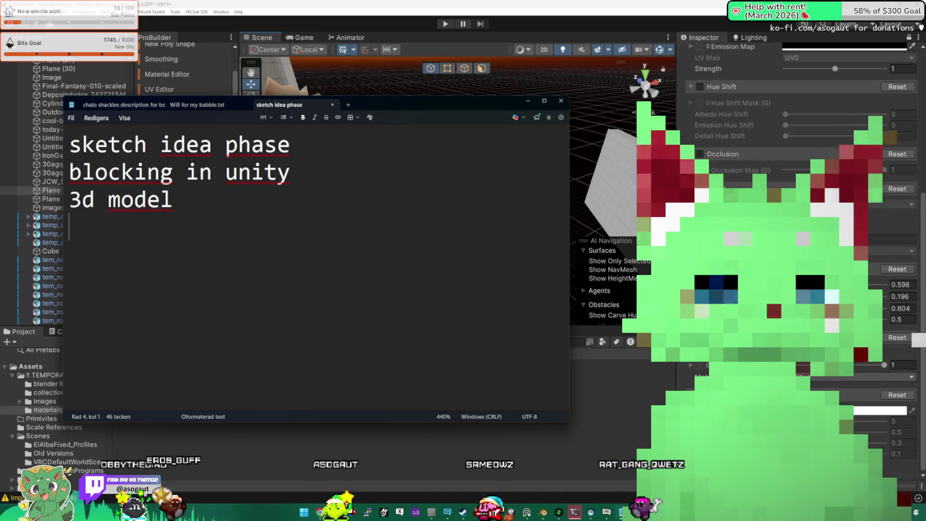
# - Delete all the note's text and return to the Unity scene
pyautogui.hotkey('ctrl', 'a')
pyautogui.press('BackSpace')
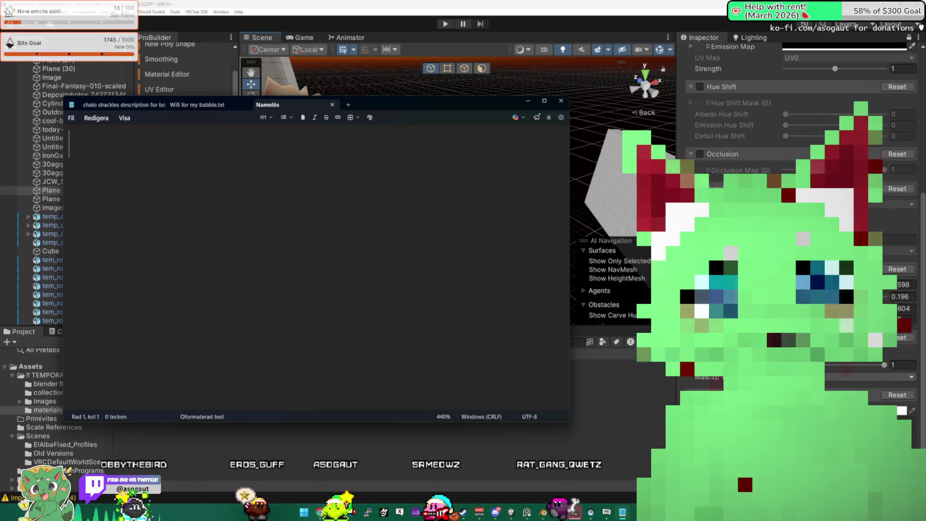
pyautogui.hotkey('alt', 'Tab')
# - Frame the building and orbit around it to view it from the front and above
pyautogui.moveTo(423, 196)
pyautogui.mouseDown()
pyautogui.moveTo(504, 199)
pyautogui.moveTo(333, 197)
pyautogui.moveTo(463, 191)
pyautogui.moveTo(500, 127)
pyautogui.moveTo(470, 163)
pyautogui.mouseUp()
pyautogui.press('f')
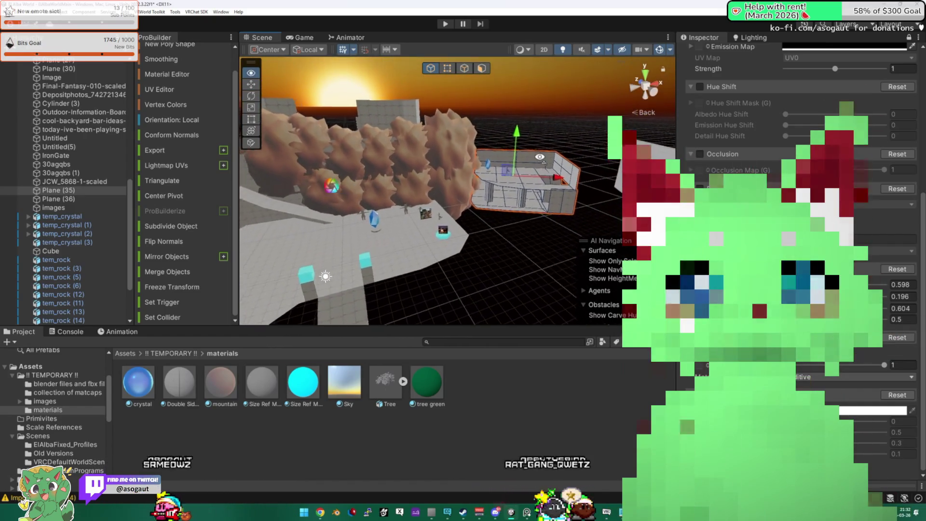
pyautogui.moveTo(457, 180)
pyautogui.mouseDown()
pyautogui.moveTo(515, 179)
pyautogui.moveTo(411, 192)
pyautogui.moveTo(426, 139)
pyautogui.moveTo(296, 147)
pyautogui.mouseUp()
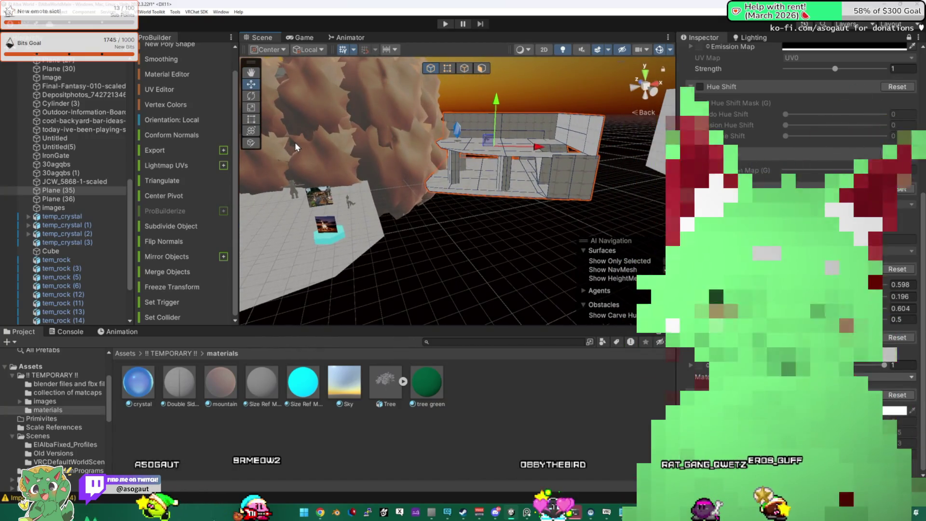
pyautogui.moveTo(404, 164)
pyautogui.mouseDown()
pyautogui.moveTo(475, 224)
pyautogui.moveTo(319, 190)
pyautogui.moveTo(471, 157)
pyautogui.moveTo(465, 122)
pyautogui.moveTo(438, 202)
pyautogui.moveTo(430, 181)
pyautogui.moveTo(440, 170)
pyautogui.moveTo(577, 185)
pyautogui.moveTo(496, 176)
pyautogui.mouseUp()
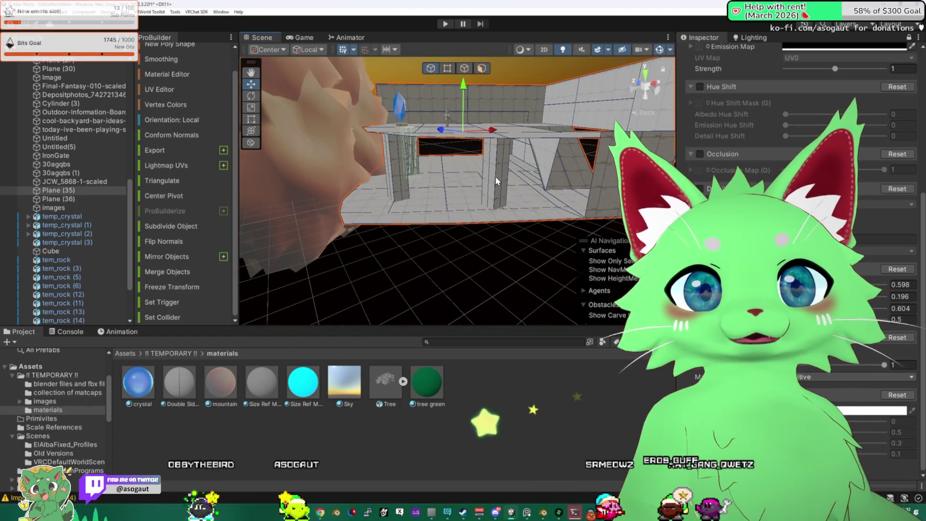
pyautogui.moveTo(424, 184)
pyautogui.mouseDown()
pyautogui.moveTo(429, 108)
pyautogui.moveTo(414, 76)
pyautogui.mouseUp()
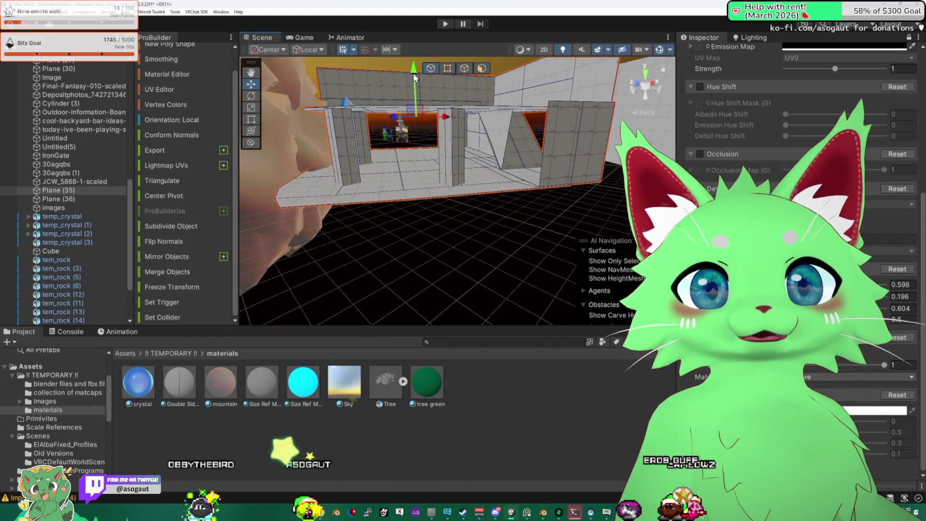
pyautogui.moveTo(428, 155)
pyautogui.mouseDown()
pyautogui.moveTo(441, 159)
pyautogui.moveTo(447, 110)
pyautogui.moveTo(434, 148)
pyautogui.moveTo(419, 145)
pyautogui.mouseUp()
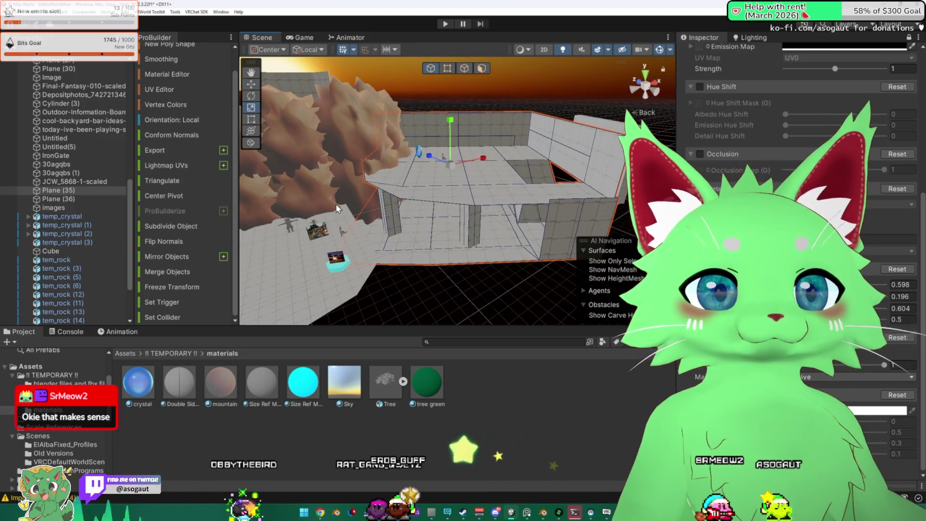
pyautogui.scroll(-5, 509, 200)
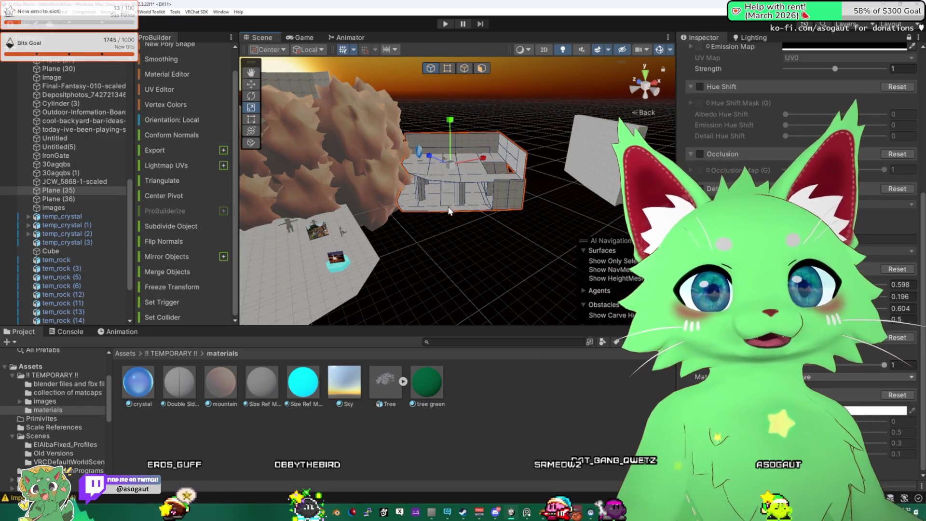
# - Undo an accidental enlargement of the building mesh and orbit to higher angles over it
pyautogui.moveTo(450, 160); pyautogui.dragTo(464, 260)
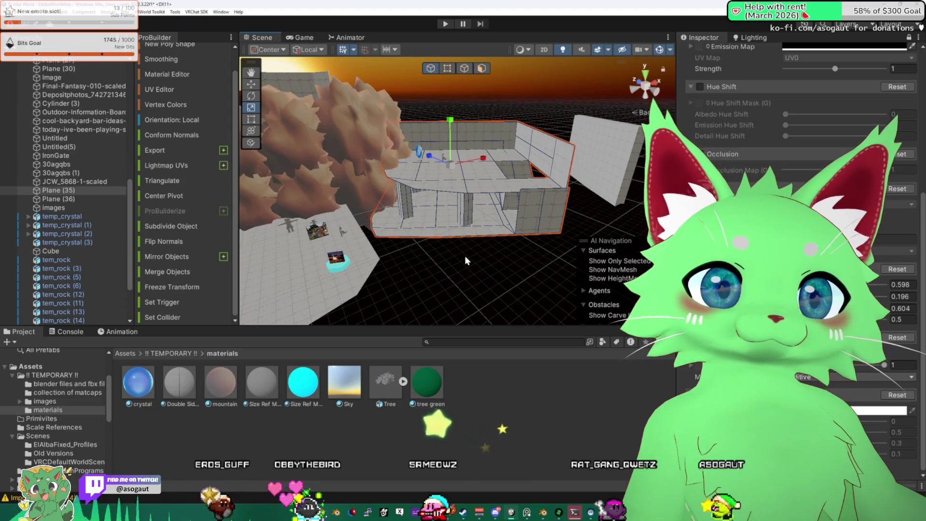
pyautogui.hotkey('ctrl', 'z')
pyautogui.moveTo(465, 256); pyautogui.dragTo(484, 158)
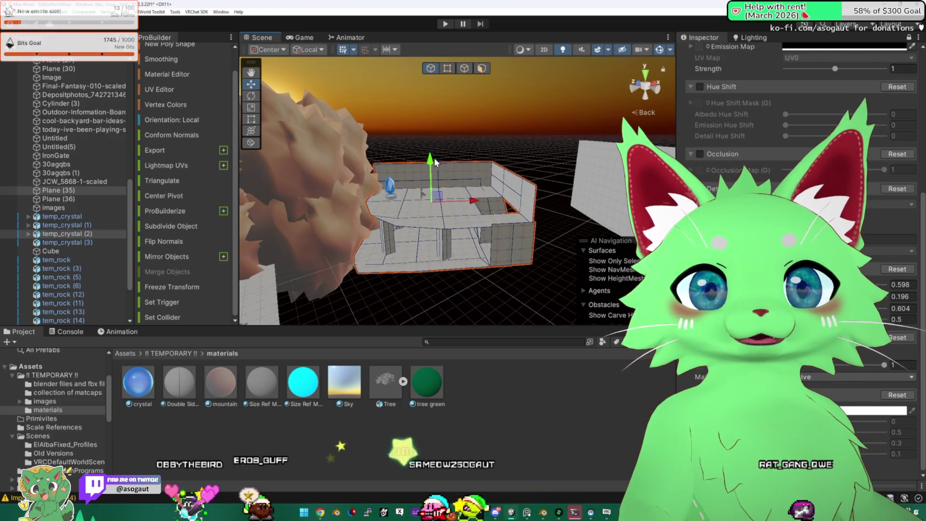
pyautogui.scroll(5, 439, 178)
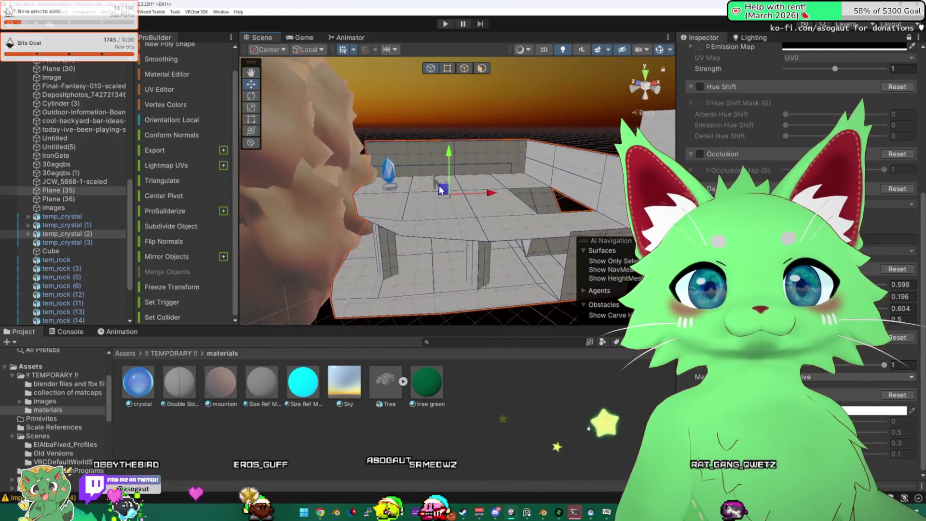
pyautogui.moveTo(442, 190)
pyautogui.mouseDown()
pyautogui.moveTo(461, 138)
pyautogui.moveTo(295, 200)
pyautogui.moveTo(213, 207)
pyautogui.moveTo(206, 168)
pyautogui.moveTo(223, 151)
pyautogui.mouseUp()
pyautogui.moveTo(333, 143)
pyautogui.mouseDown()
pyautogui.moveTo(264, 166)
pyautogui.moveTo(455, 168)
pyautogui.moveTo(414, 246)
pyautogui.moveTo(383, 264)
pyautogui.moveTo(268, 261)
pyautogui.mouseUp()
pyautogui.click(383, 260)
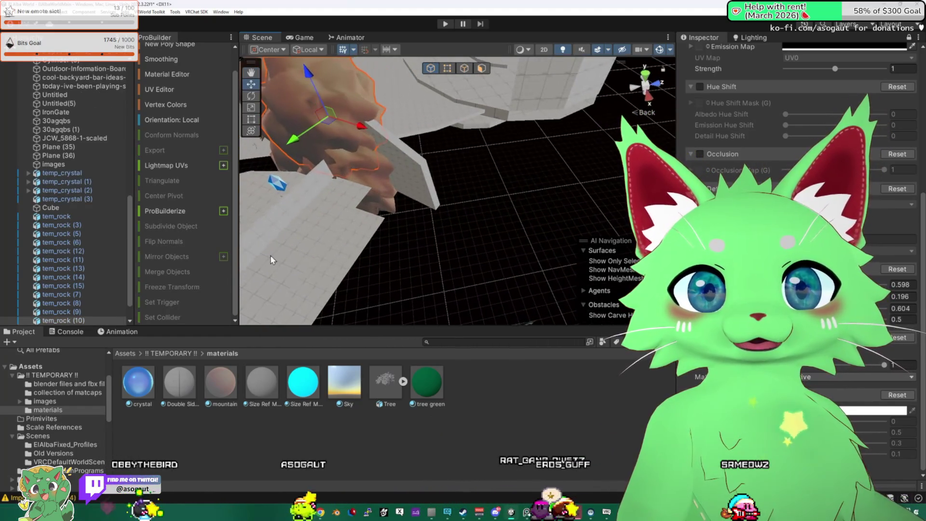
pyautogui.moveTo(432, 188); pyautogui.dragTo(489, 227)
pyautogui.click(644, 109)
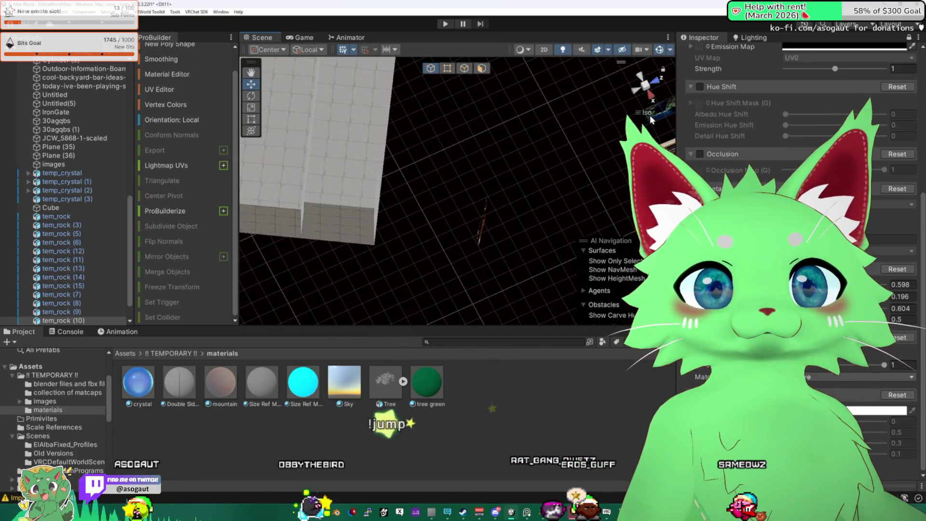
pyautogui.click(648, 114)
pyautogui.click(645, 109)
pyautogui.click(647, 111)
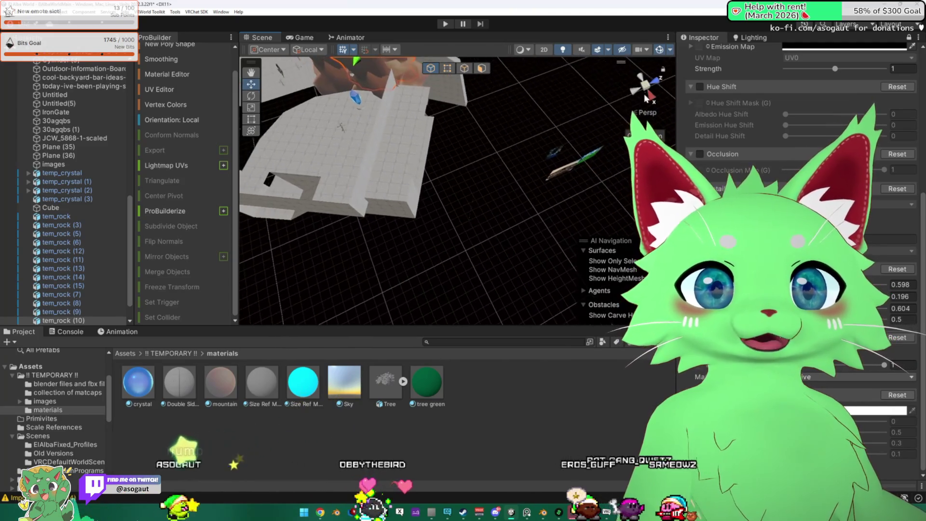
pyautogui.moveTo(555, 169)
pyautogui.mouseDown()
pyautogui.moveTo(496, 188)
pyautogui.moveTo(650, 100)
pyautogui.mouseUp()
pyautogui.click(648, 113)
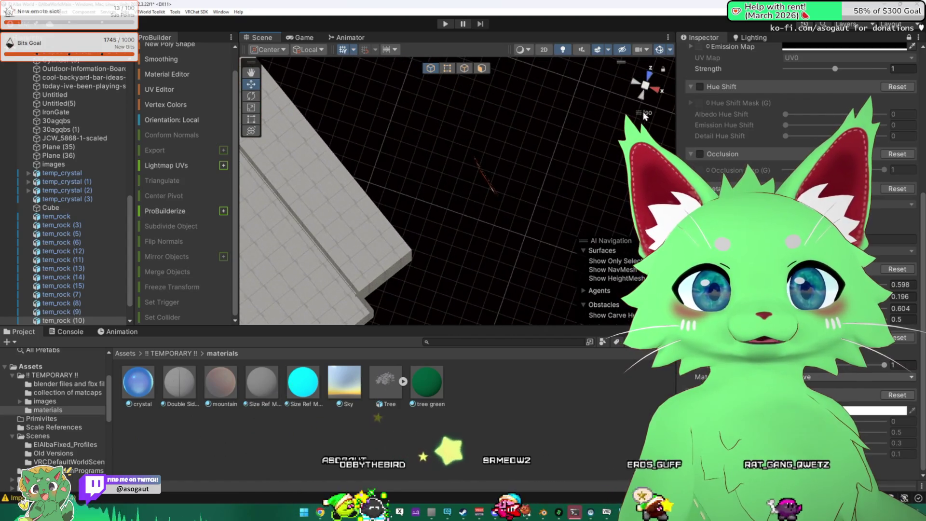
pyautogui.click(648, 112)
pyautogui.click(648, 113)
# - Return to perspective view and place a new ProBuilder Plane shape beside the walls
pyautogui.click(649, 112)
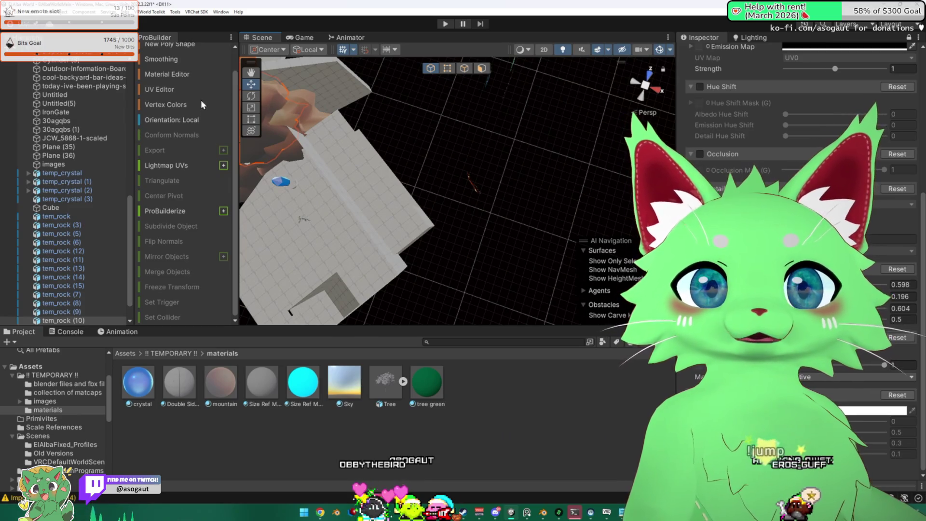
pyautogui.scroll(2, 194, 100)
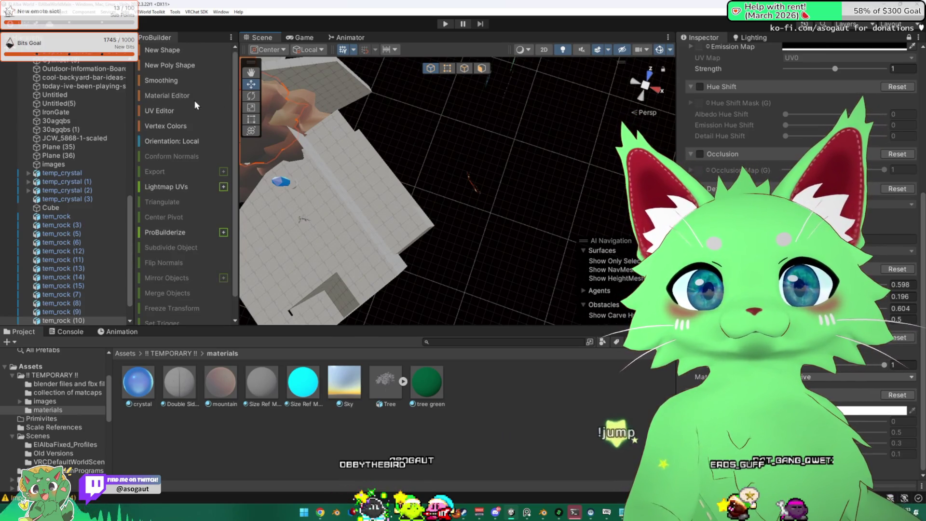
pyautogui.click(170, 54)
pyautogui.click(576, 150)
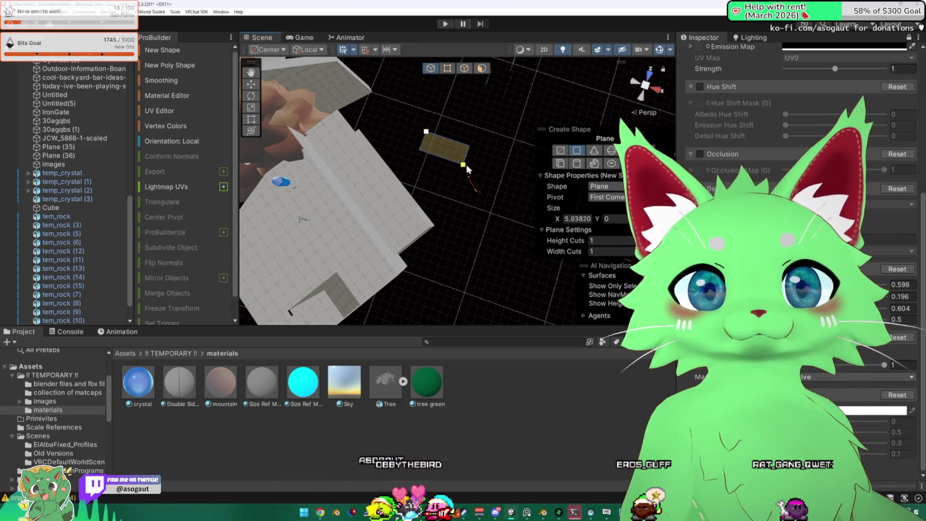
pyautogui.click(493, 178)
pyautogui.moveTo(493, 178)
pyautogui.mouseDown()
pyautogui.moveTo(413, 90)
pyautogui.moveTo(481, 198)
pyautogui.mouseUp()
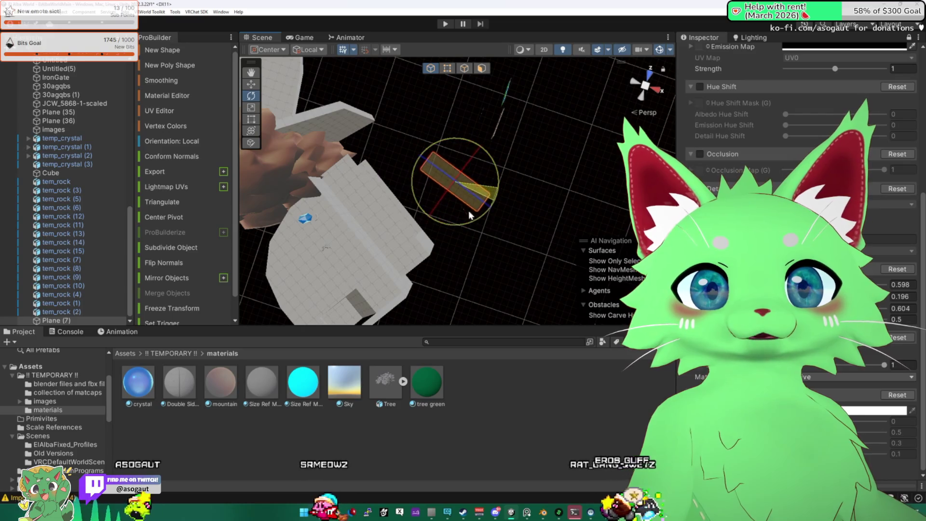
# - Orbit around Plane (7) beside the walls and lower it slightly toward the ground
pyautogui.moveTo(341, 195); pyautogui.dragTo(473, 117)
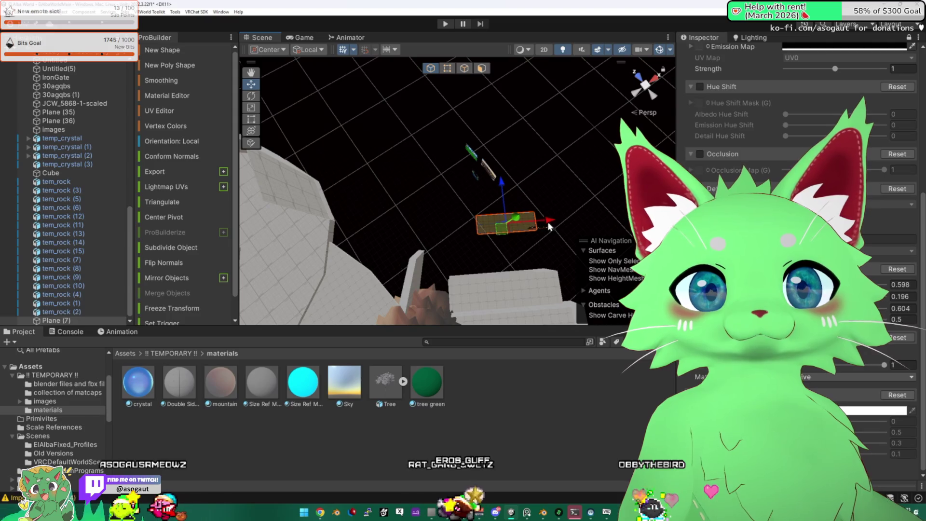
pyautogui.moveTo(420, 236)
pyautogui.mouseDown()
pyautogui.moveTo(422, 189)
pyautogui.moveTo(459, 203)
pyautogui.moveTo(425, 179)
pyautogui.moveTo(421, 153)
pyautogui.mouseUp()
pyautogui.moveTo(444, 256)
pyautogui.mouseDown()
pyautogui.moveTo(526, 279)
pyautogui.moveTo(411, 104)
pyautogui.mouseUp()
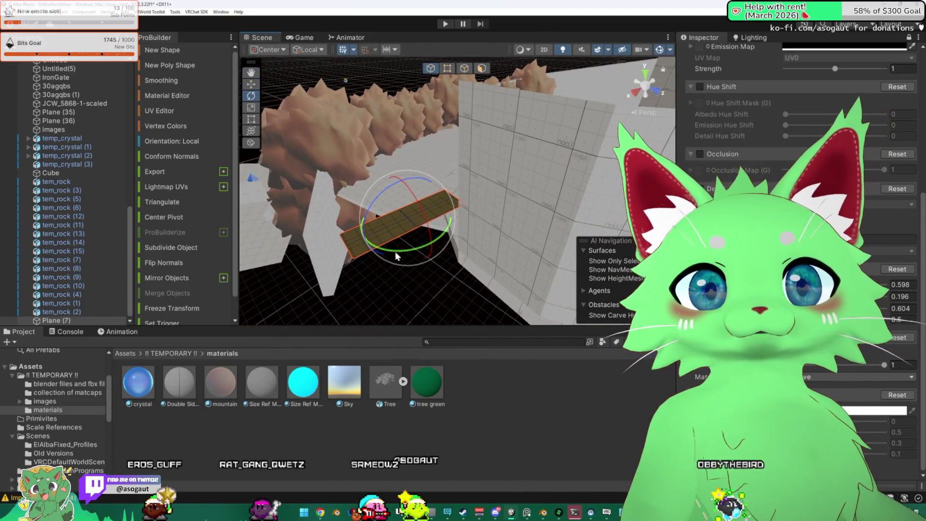
pyautogui.moveTo(423, 255)
pyautogui.mouseDown()
pyautogui.moveTo(511, 234)
pyautogui.moveTo(360, 217)
pyautogui.mouseUp()
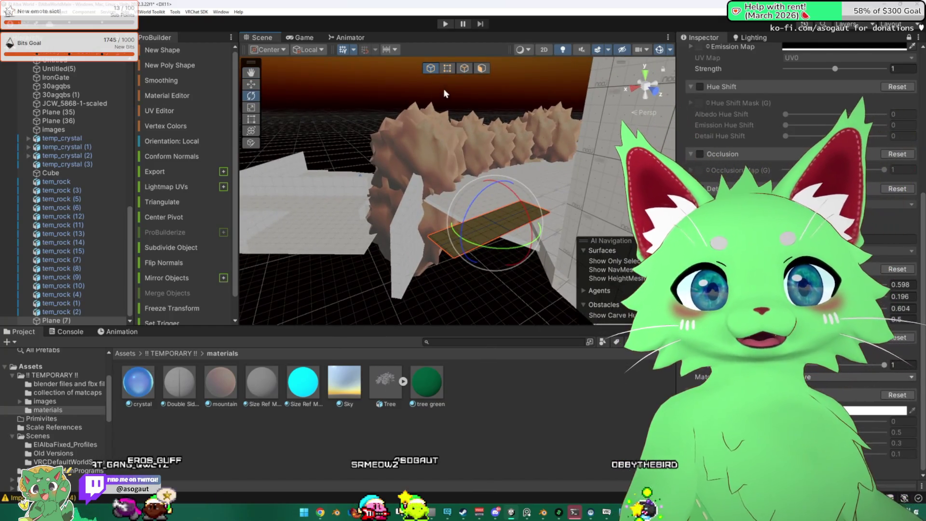
pyautogui.moveTo(500, 202)
pyautogui.mouseDown()
pyautogui.moveTo(490, 228)
pyautogui.moveTo(478, 218)
pyautogui.mouseUp()
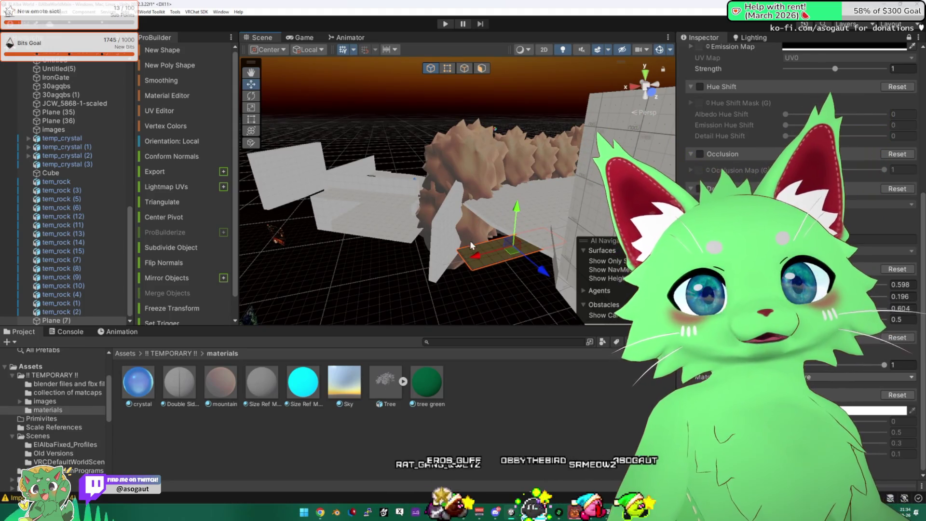
pyautogui.moveTo(462, 266); pyautogui.dragTo(447, 251)
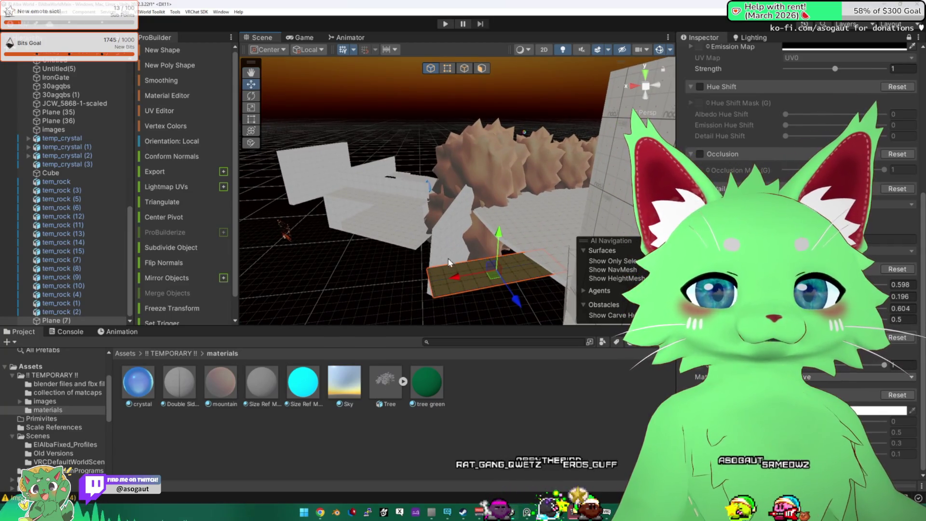
pyautogui.moveTo(454, 282)
pyautogui.mouseDown()
pyautogui.moveTo(531, 270)
pyautogui.moveTo(614, 349)
pyautogui.moveTo(299, 130)
pyautogui.mouseUp()
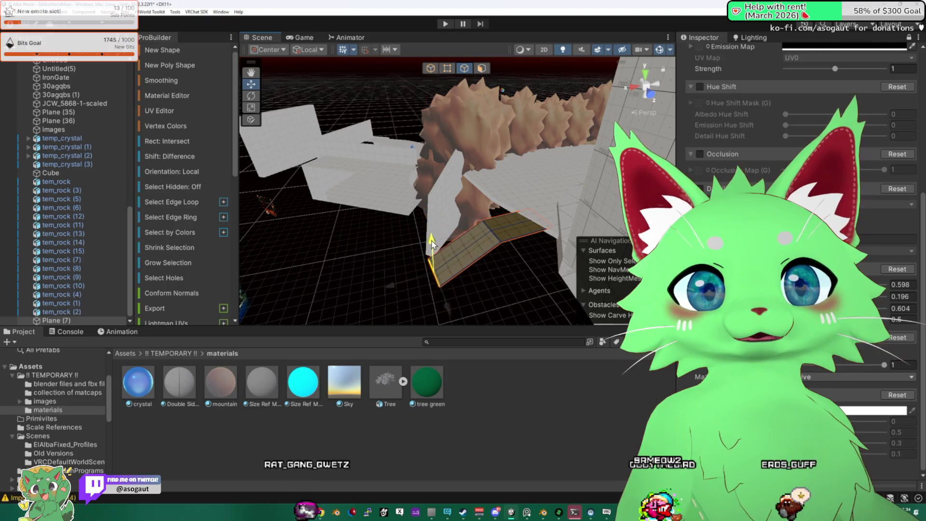
# - Orbit and zoom to look down on the plank so it runs vertically, then centre on it
pyautogui.moveTo(438, 245)
pyautogui.mouseDown()
pyautogui.moveTo(376, 203)
pyautogui.moveTo(386, 217)
pyautogui.moveTo(441, 226)
pyautogui.moveTo(568, 212)
pyautogui.moveTo(461, 192)
pyautogui.moveTo(335, 150)
pyautogui.moveTo(290, 194)
pyautogui.moveTo(309, 244)
pyautogui.mouseUp()
pyautogui.scroll(5, 528, 208)
pyautogui.moveTo(392, 232); pyautogui.dragTo(450, 73)
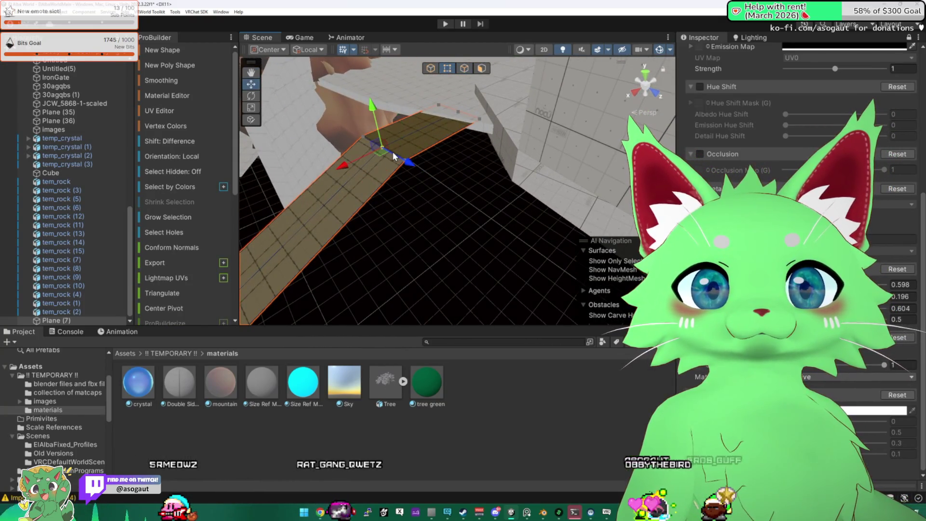
pyautogui.moveTo(366, 146)
pyautogui.mouseDown()
pyautogui.moveTo(466, 158)
pyautogui.moveTo(449, 154)
pyautogui.moveTo(371, 190)
pyautogui.moveTo(422, 231)
pyautogui.moveTo(406, 244)
pyautogui.moveTo(337, 250)
pyautogui.mouseUp()
pyautogui.moveTo(318, 198); pyautogui.dragTo(183, 211)
pyautogui.scroll(-15, 192, 197)
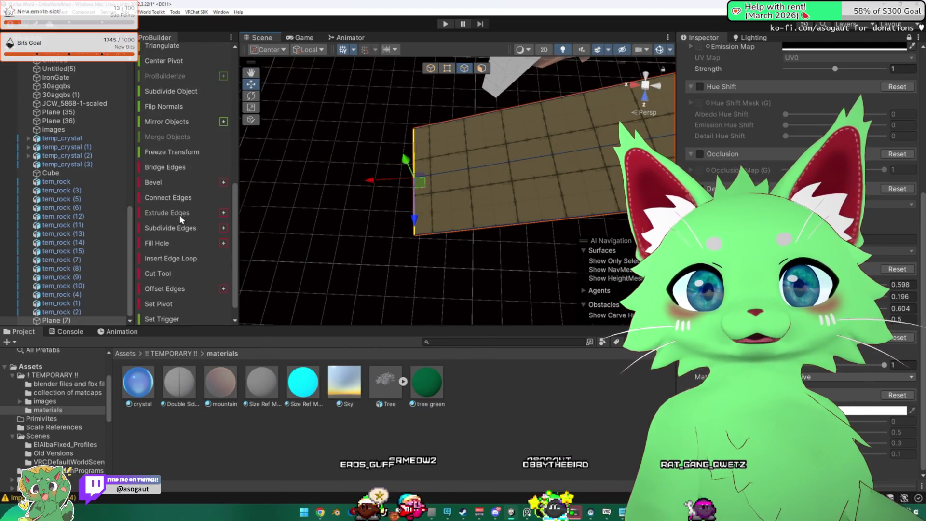
pyautogui.moveTo(366, 179)
pyautogui.mouseDown()
pyautogui.moveTo(443, 163)
pyautogui.moveTo(384, 148)
pyautogui.mouseUp()
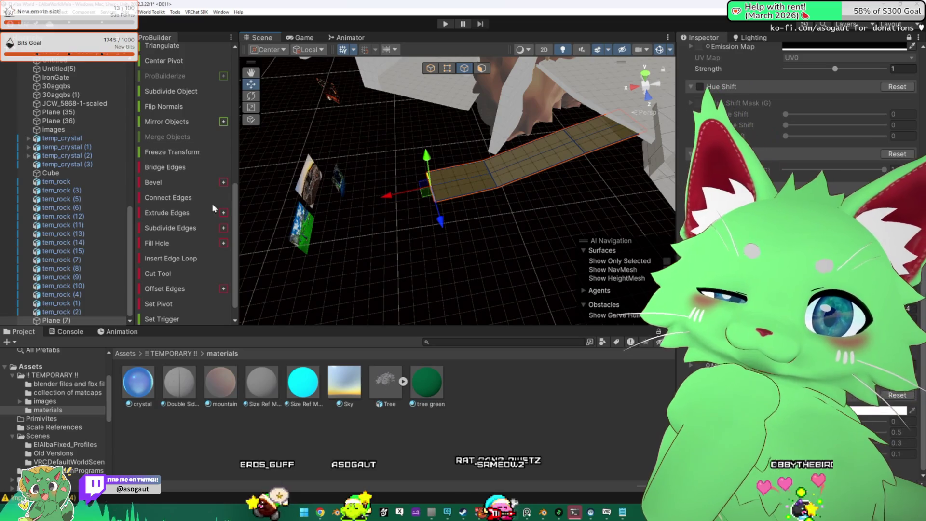
pyautogui.scroll(-1, 210, 197)
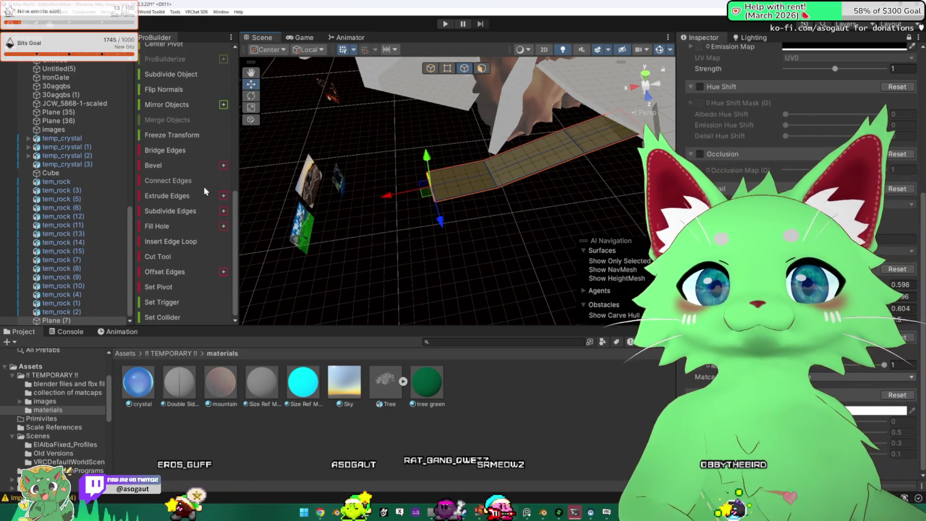
pyautogui.moveTo(363, 192)
pyautogui.mouseDown()
pyautogui.moveTo(411, 184)
pyautogui.moveTo(533, 207)
pyautogui.mouseUp()
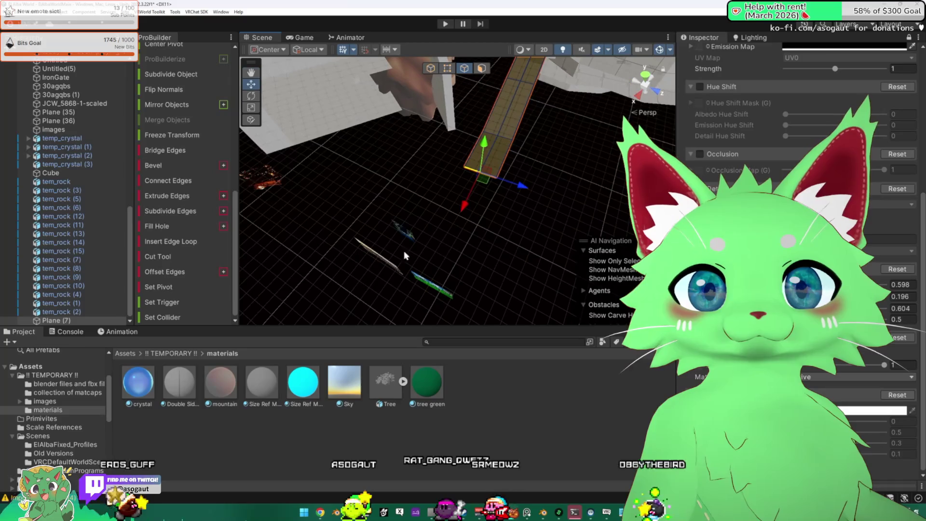
pyautogui.moveTo(452, 207)
pyautogui.mouseDown()
pyautogui.moveTo(605, 162)
pyautogui.moveTo(322, 130)
pyautogui.moveTo(661, 135)
pyautogui.moveTo(225, 133)
pyautogui.mouseUp()
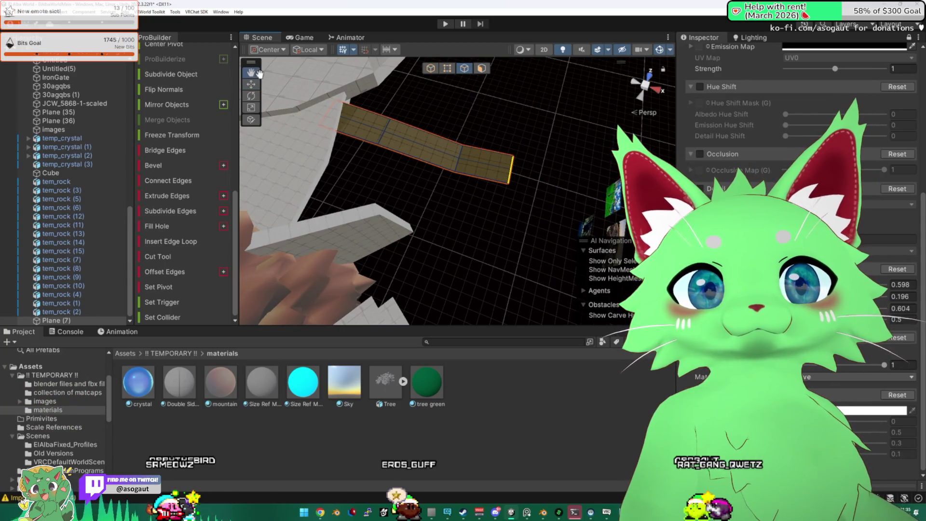
pyautogui.press('f')
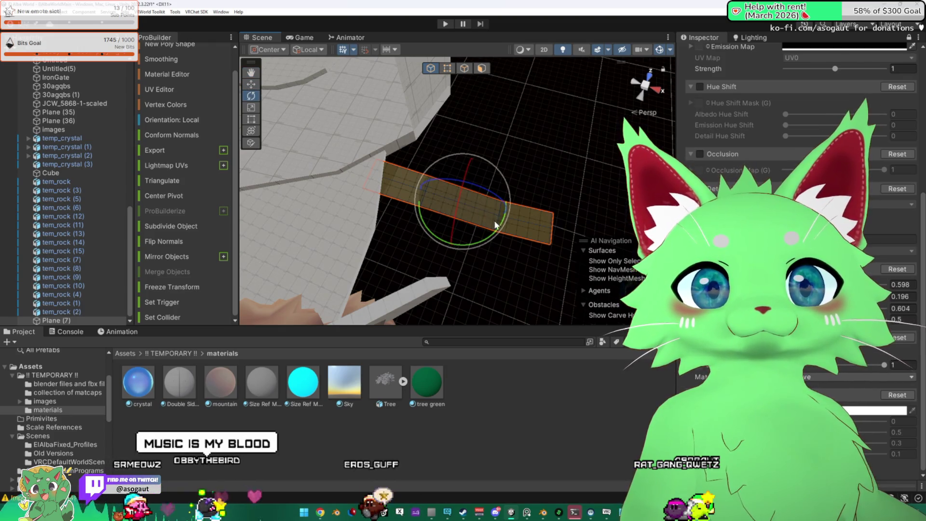
# - Rotate the plank's end slightly to bend the walkway and review it from new angles
pyautogui.moveTo(499, 230)
pyautogui.mouseDown()
pyautogui.moveTo(465, 230)
pyautogui.moveTo(505, 194)
pyautogui.moveTo(379, 177)
pyautogui.moveTo(247, 86)
pyautogui.mouseUp()
pyautogui.click(251, 84)
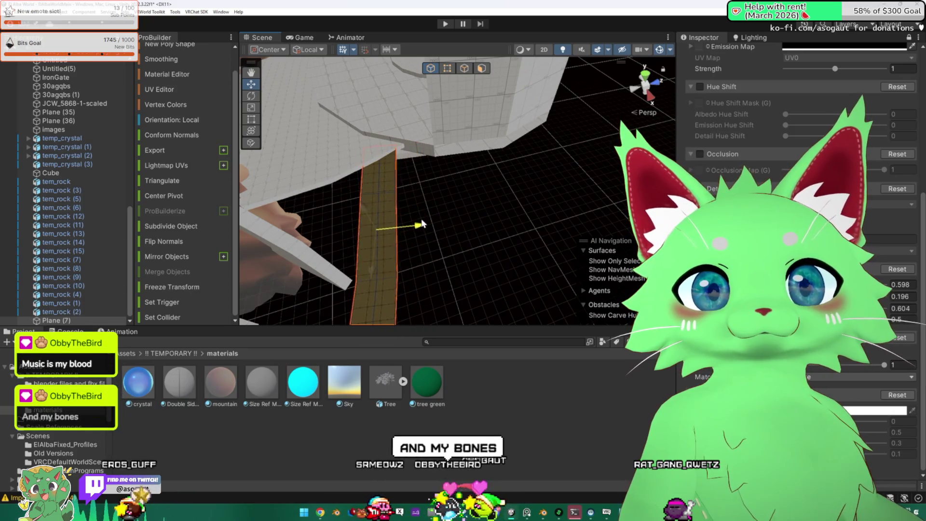
pyautogui.moveTo(450, 219)
pyautogui.mouseDown()
pyautogui.moveTo(399, 201)
pyautogui.moveTo(313, 187)
pyautogui.moveTo(424, 208)
pyautogui.moveTo(289, 190)
pyautogui.moveTo(326, 161)
pyautogui.mouseUp()
pyautogui.moveTo(452, 201)
pyautogui.mouseDown()
pyautogui.moveTo(407, 205)
pyautogui.moveTo(336, 131)
pyautogui.mouseUp()
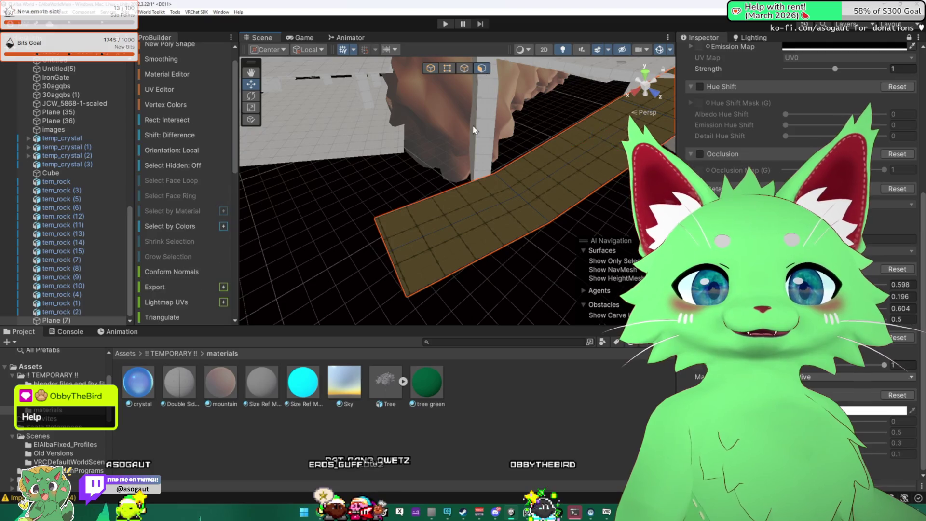
# - Select the faces on the left end section of the Plane (7) walkway strip
pyautogui.click(461, 209)
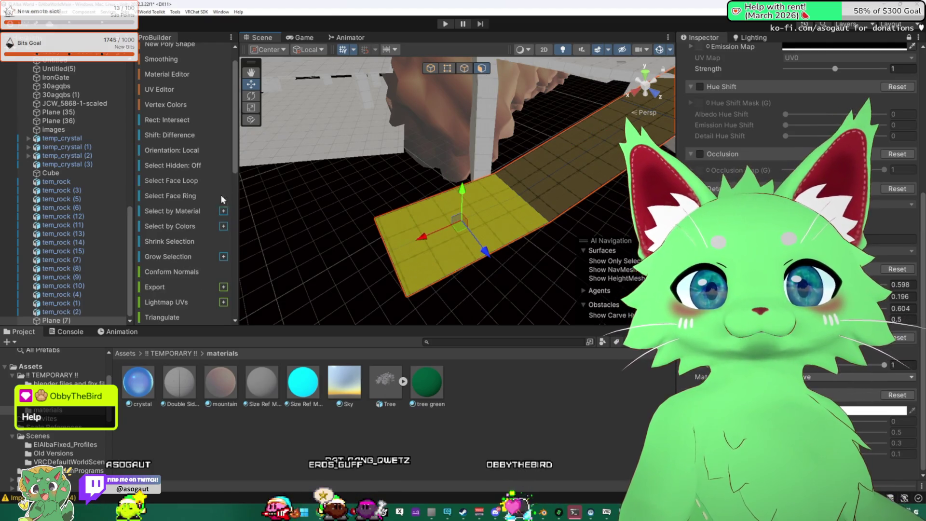
pyautogui.scroll(-10, 198, 213)
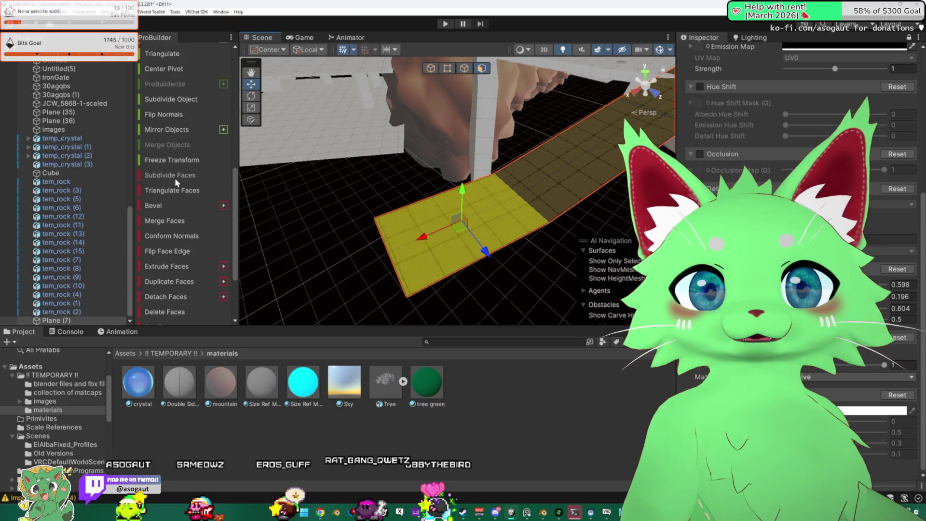
pyautogui.click(517, 212)
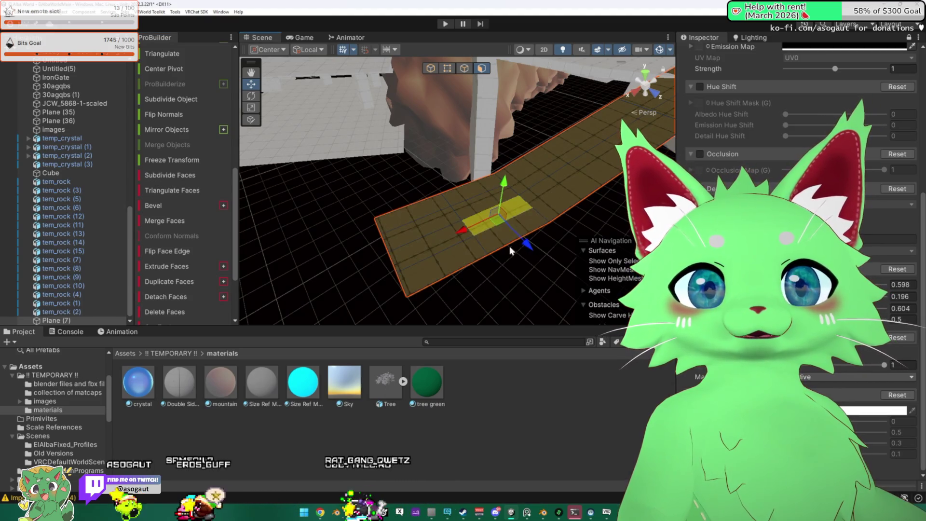
pyautogui.click(467, 218)
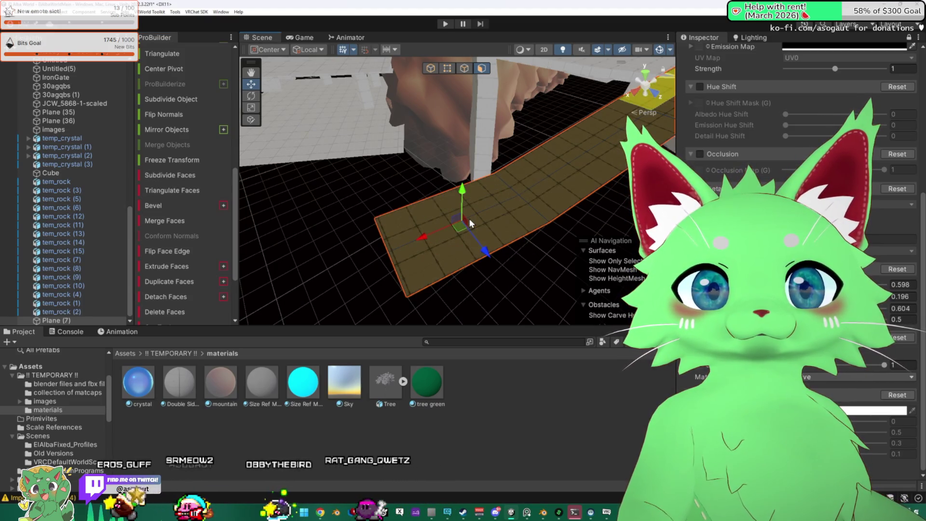
pyautogui.moveTo(457, 219); pyautogui.dragTo(359, 183)
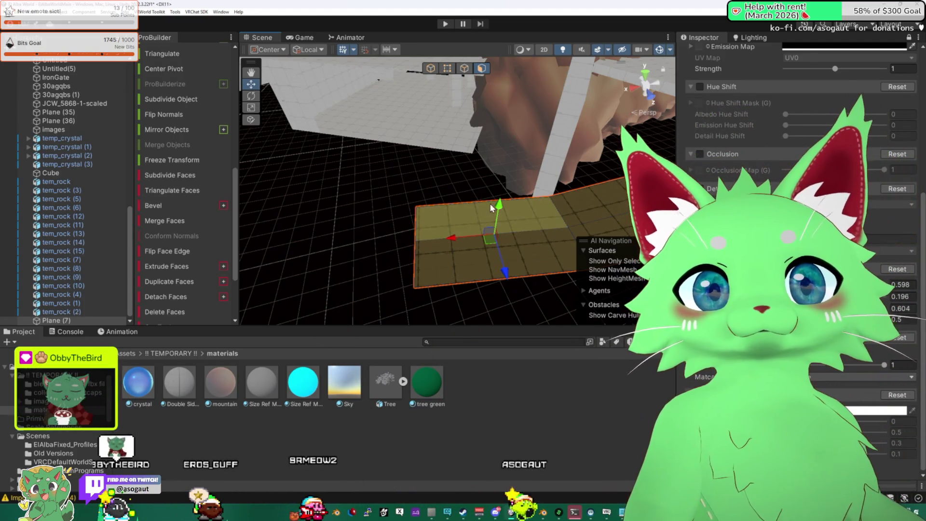
pyautogui.click(471, 213)
pyautogui.moveTo(481, 257); pyautogui.dragTo(580, 186)
pyautogui.press('k')
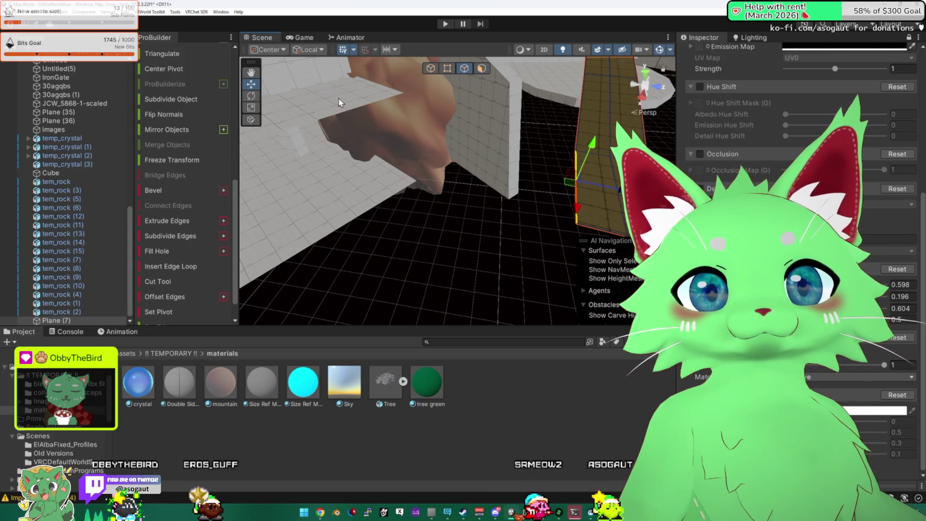
# - Select the strip's end edge and pull it out into a new angled walkway section
pyautogui.scroll(-1, 207, 189)
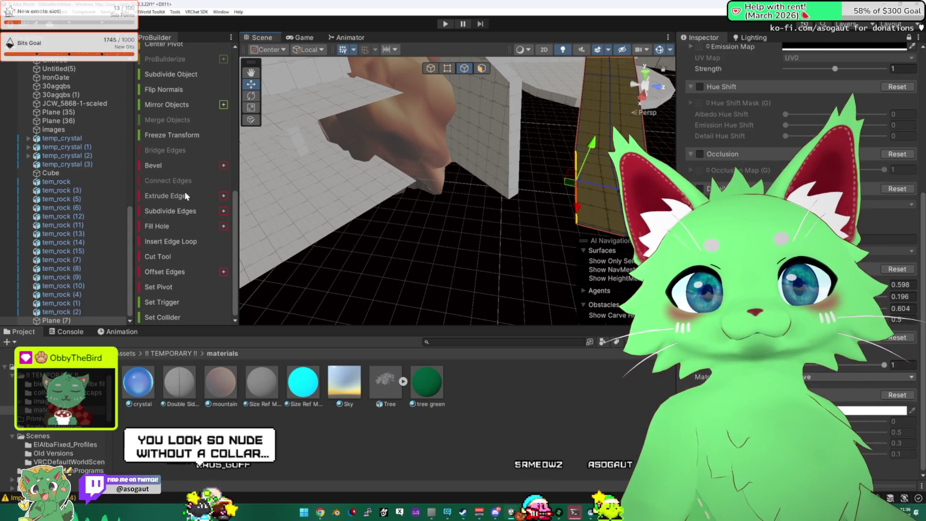
pyautogui.click(576, 164)
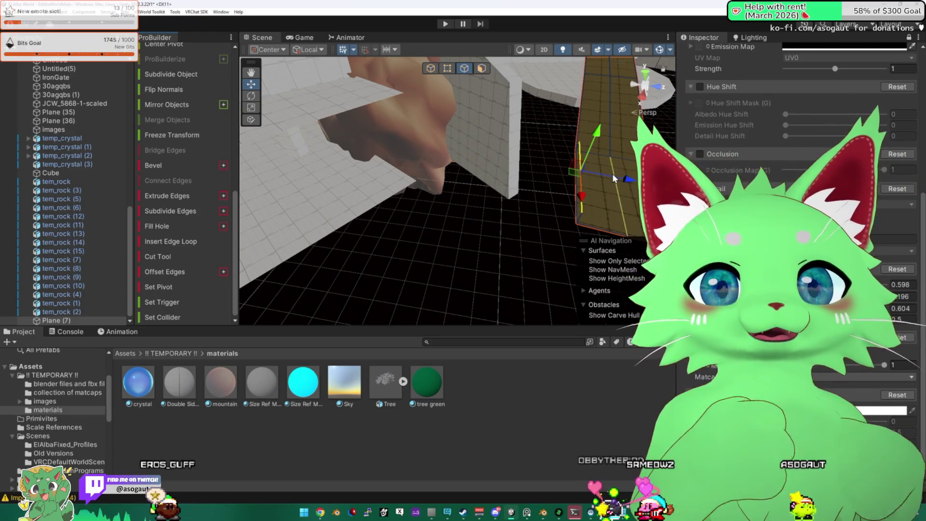
pyautogui.moveTo(581, 172)
pyautogui.mouseDown()
pyautogui.moveTo(396, 154)
pyautogui.moveTo(357, 91)
pyautogui.moveTo(368, 171)
pyautogui.moveTo(314, 148)
pyautogui.moveTo(451, 181)
pyautogui.moveTo(449, 190)
pyautogui.moveTo(324, 206)
pyautogui.moveTo(310, 236)
pyautogui.mouseUp()
pyautogui.moveTo(393, 208)
pyautogui.mouseDown()
pyautogui.moveTo(358, 186)
pyautogui.moveTo(366, 184)
pyautogui.moveTo(337, 184)
pyautogui.moveTo(405, 183)
pyautogui.moveTo(396, 164)
pyautogui.moveTo(483, 208)
pyautogui.mouseUp()
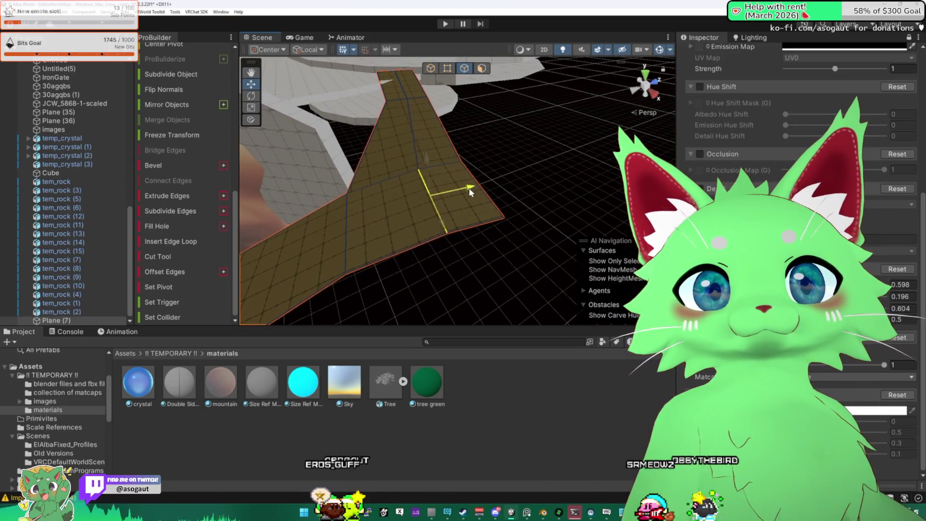
pyautogui.click(447, 68)
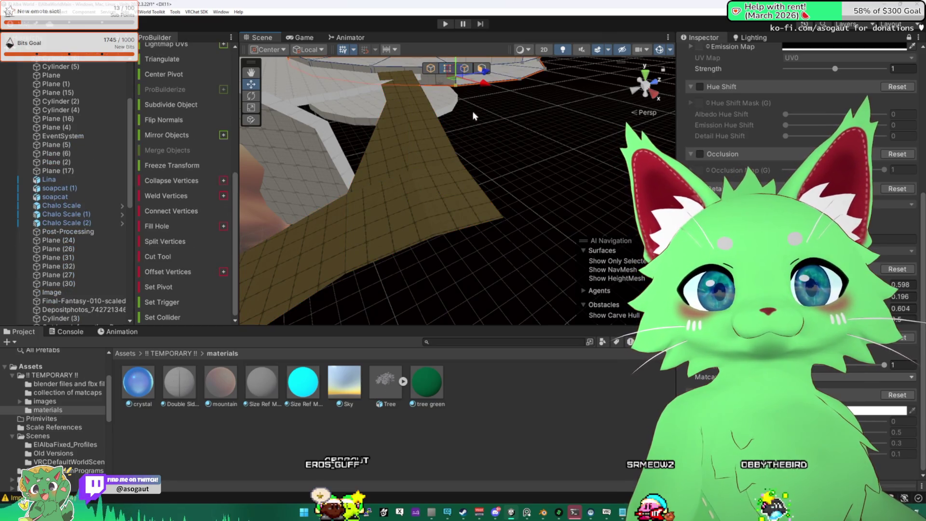
# - Extrude the Plane (7) walkway's end edge into a new section angling toward the rocks
pyautogui.click(500, 217)
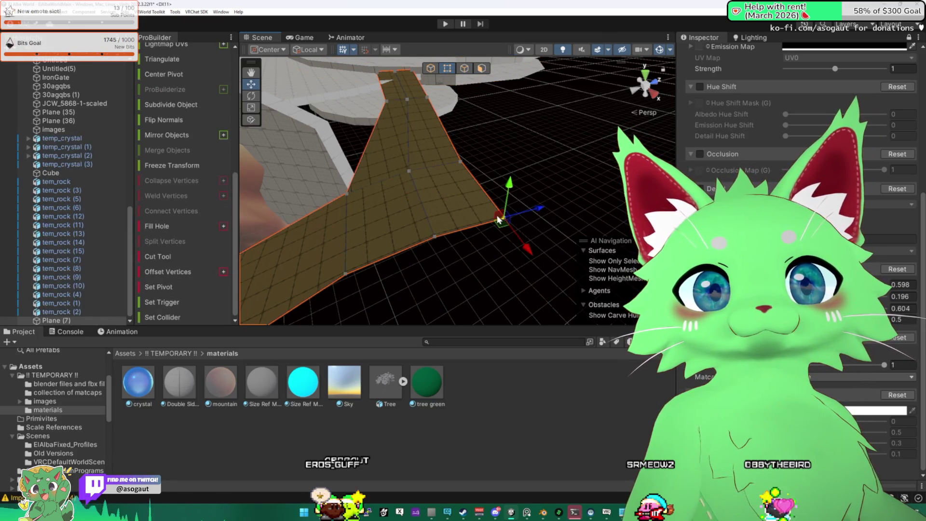
pyautogui.moveTo(545, 200); pyautogui.dragTo(568, 162)
pyautogui.press('f')
pyautogui.moveTo(486, 167)
pyautogui.mouseDown()
pyautogui.moveTo(575, 191)
pyautogui.moveTo(371, 160)
pyautogui.mouseUp()
pyautogui.moveTo(305, 102)
pyautogui.mouseDown()
pyautogui.moveTo(443, 202)
pyautogui.moveTo(362, 157)
pyautogui.mouseUp()
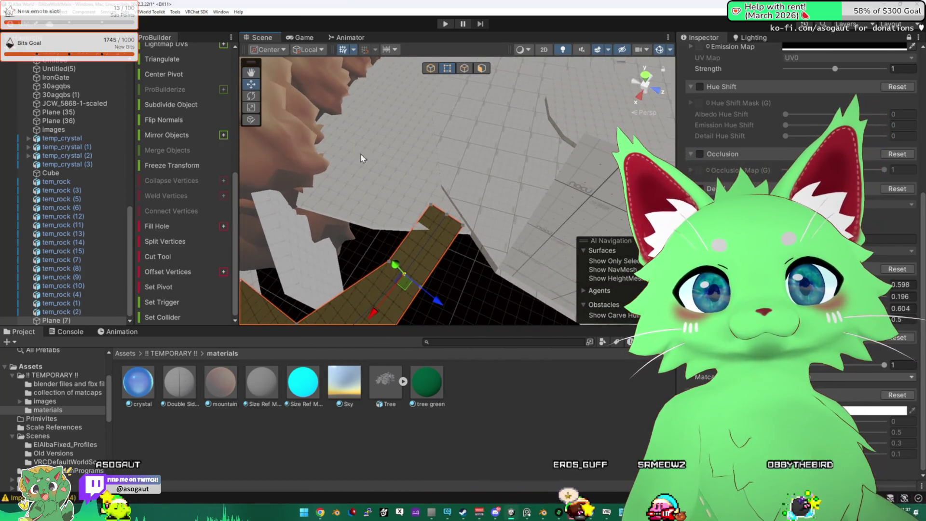
pyautogui.click(464, 69)
pyautogui.click(471, 231)
pyautogui.moveTo(476, 221); pyautogui.dragTo(412, 228)
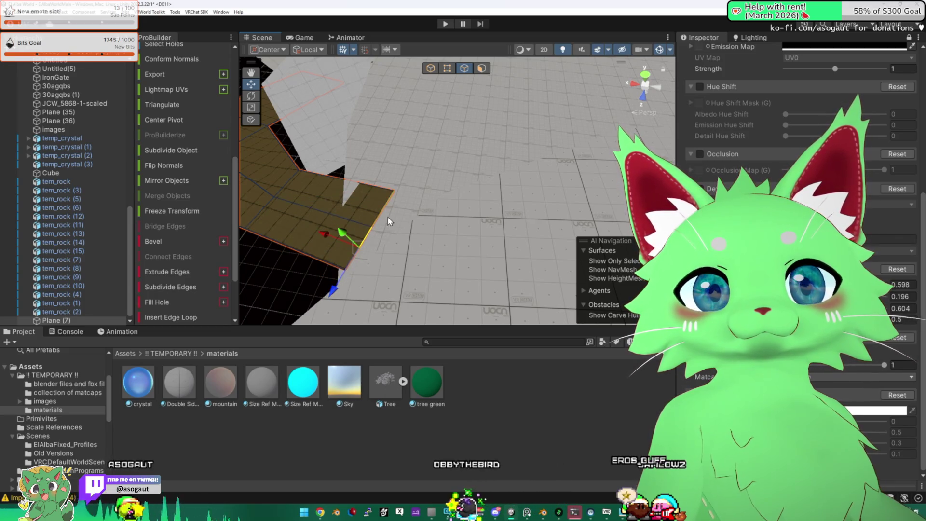
pyautogui.moveTo(361, 252)
pyautogui.mouseDown()
pyautogui.moveTo(381, 210)
pyautogui.moveTo(418, 225)
pyautogui.moveTo(507, 194)
pyautogui.mouseUp()
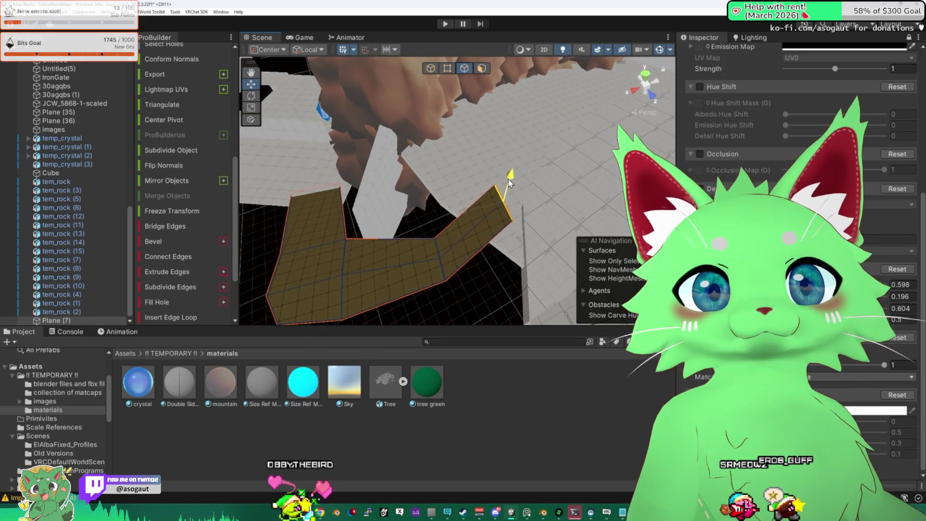
pyautogui.moveTo(523, 245); pyautogui.dragTo(492, 166)
pyautogui.click(286, 134)
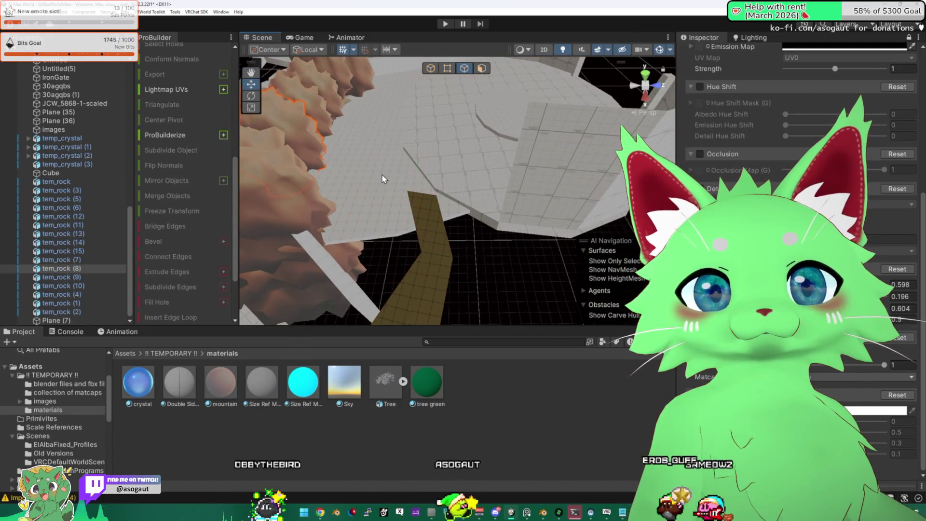
# - Return to object mode and move the selected rock to the right
pyautogui.click(430, 69)
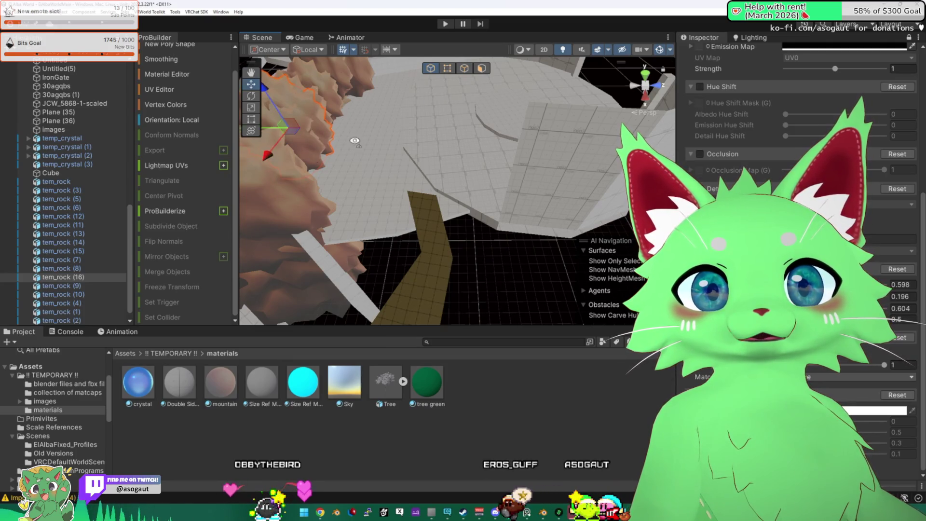
pyautogui.scroll(2, 353, 147)
pyautogui.moveTo(357, 212)
pyautogui.mouseDown()
pyautogui.moveTo(518, 183)
pyautogui.moveTo(533, 212)
pyautogui.moveTo(501, 201)
pyautogui.mouseUp()
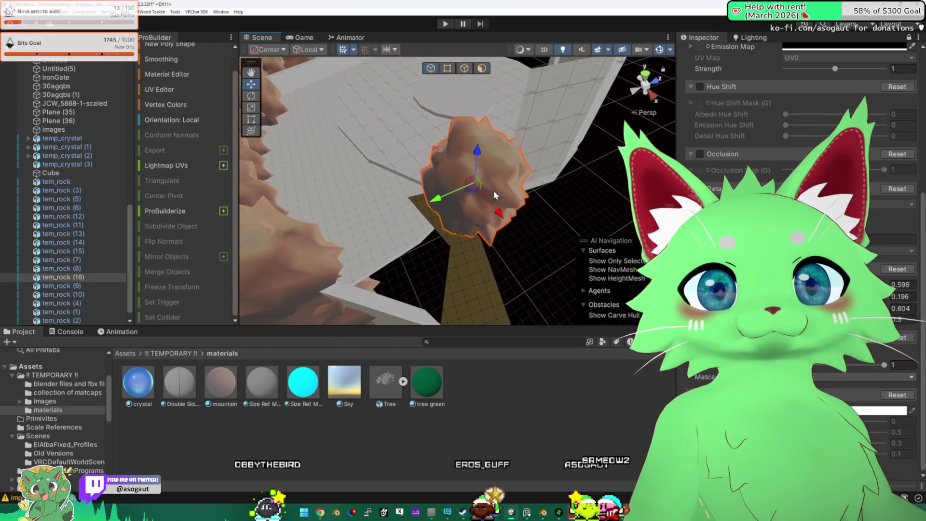
pyautogui.moveTo(437, 200)
pyautogui.mouseDown()
pyautogui.moveTo(470, 189)
pyautogui.moveTo(539, 219)
pyautogui.moveTo(318, 202)
pyautogui.moveTo(367, 144)
pyautogui.moveTo(383, 97)
pyautogui.moveTo(424, 149)
pyautogui.moveTo(463, 160)
pyautogui.moveTo(388, 201)
pyautogui.moveTo(467, 174)
pyautogui.mouseUp()
# - Duplicate the rock, slide the copy along X, and stretch it beside the walkway
pyautogui.hotkey('ctrl', 'd')
pyautogui.moveTo(529, 173)
pyautogui.mouseDown()
pyautogui.moveTo(496, 147)
pyautogui.moveTo(256, 102)
pyautogui.mouseUp()
pyautogui.click(252, 96)
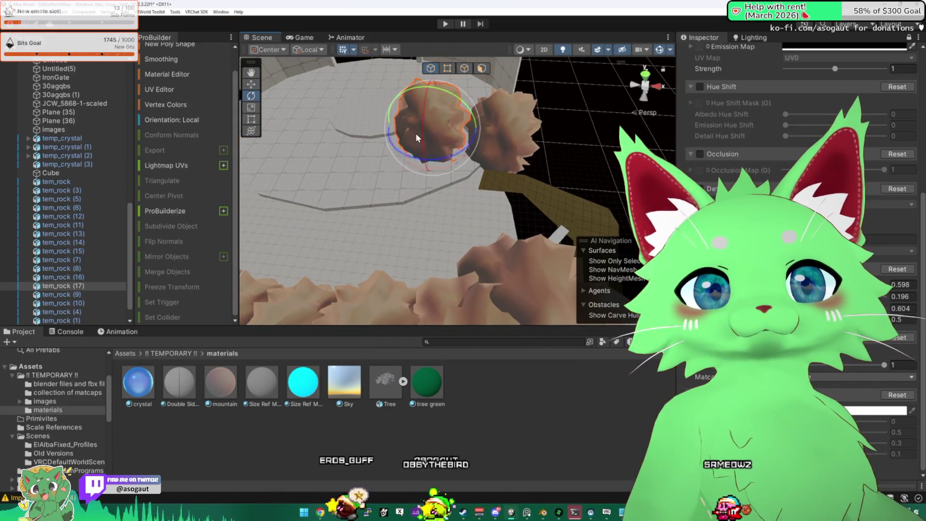
pyautogui.click(251, 84)
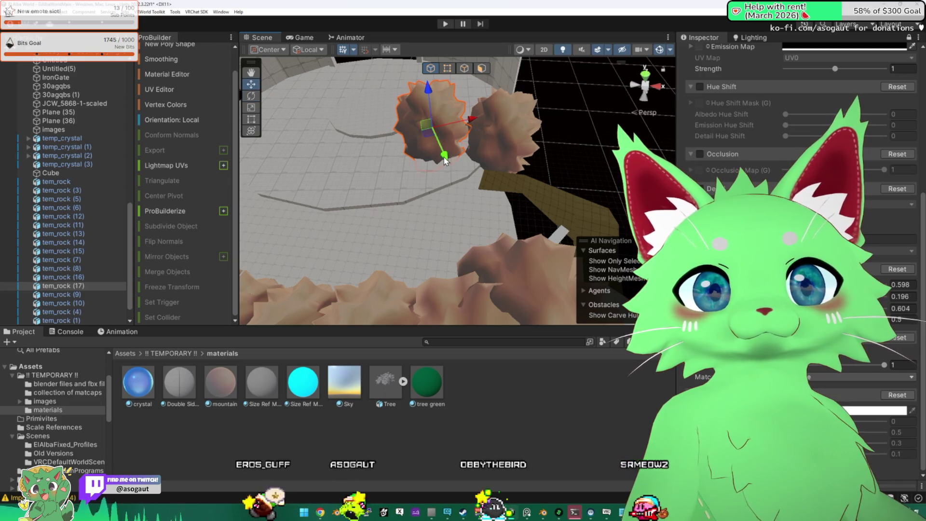
pyautogui.moveTo(445, 159); pyautogui.dragTo(459, 185)
pyautogui.moveTo(480, 142)
pyautogui.mouseDown()
pyautogui.moveTo(498, 142)
pyautogui.moveTo(451, 149)
pyautogui.moveTo(480, 135)
pyautogui.moveTo(435, 146)
pyautogui.mouseUp()
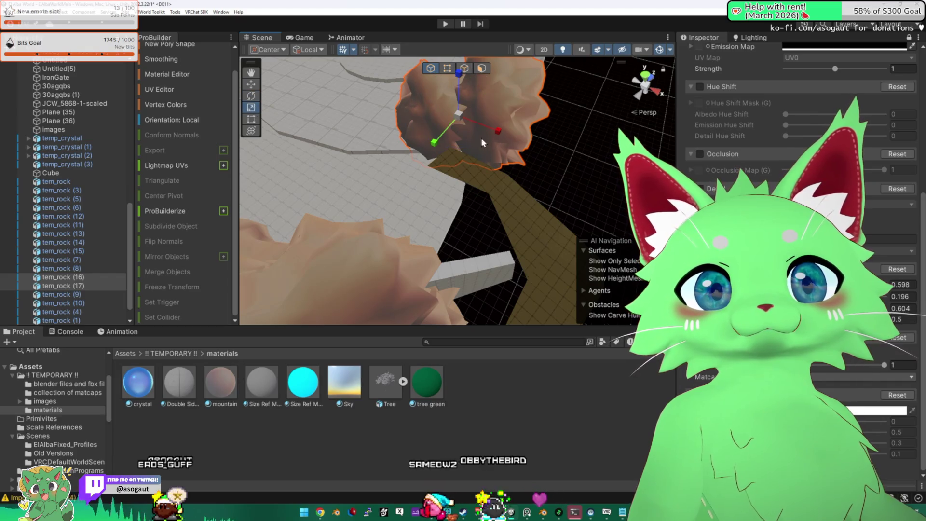
pyautogui.moveTo(498, 135); pyautogui.dragTo(482, 126)
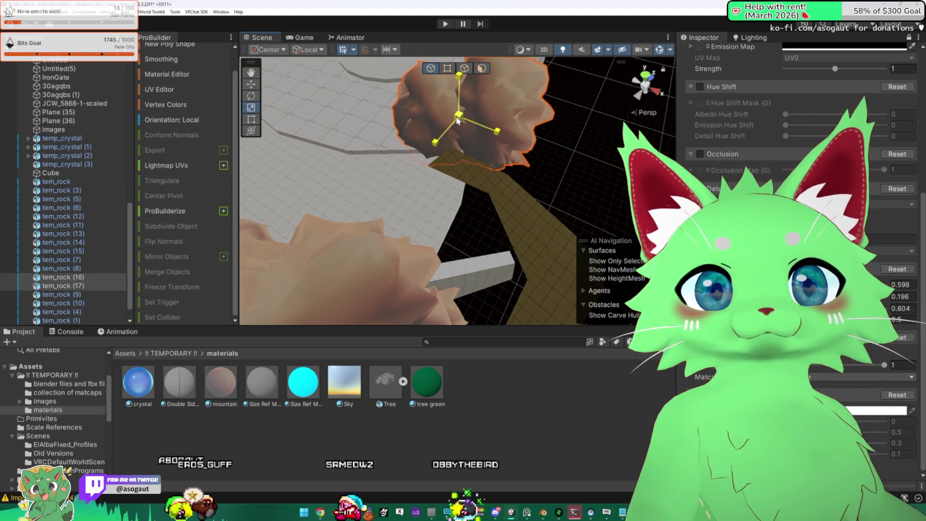
pyautogui.click(591, 138)
pyautogui.moveTo(591, 138)
pyautogui.mouseDown()
pyautogui.moveTo(472, 127)
pyautogui.moveTo(481, 223)
pyautogui.moveTo(400, 223)
pyautogui.moveTo(671, 236)
pyautogui.mouseUp()
# - Narrow and slightly turn another rock beside the walkway, tucking it closer to the path
pyautogui.click(455, 217)
pyautogui.moveTo(482, 193)
pyautogui.mouseDown()
pyautogui.moveTo(362, 162)
pyautogui.moveTo(292, 203)
pyautogui.mouseUp()
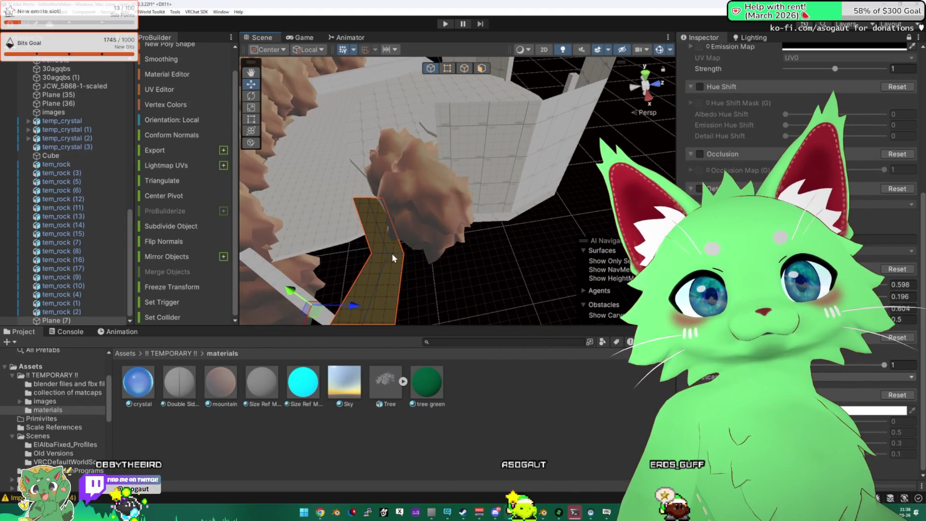
pyautogui.moveTo(396, 248)
pyautogui.mouseDown()
pyautogui.moveTo(500, 222)
pyautogui.moveTo(505, 246)
pyautogui.moveTo(541, 235)
pyautogui.mouseUp()
pyautogui.moveTo(427, 228)
pyautogui.mouseDown()
pyautogui.moveTo(401, 237)
pyautogui.moveTo(366, 218)
pyautogui.moveTo(377, 226)
pyautogui.moveTo(424, 215)
pyautogui.moveTo(462, 172)
pyautogui.moveTo(467, 195)
pyautogui.moveTo(434, 201)
pyautogui.mouseUp()
pyautogui.click(357, 210)
pyautogui.click(433, 211)
pyautogui.press('r')
pyautogui.click(250, 95)
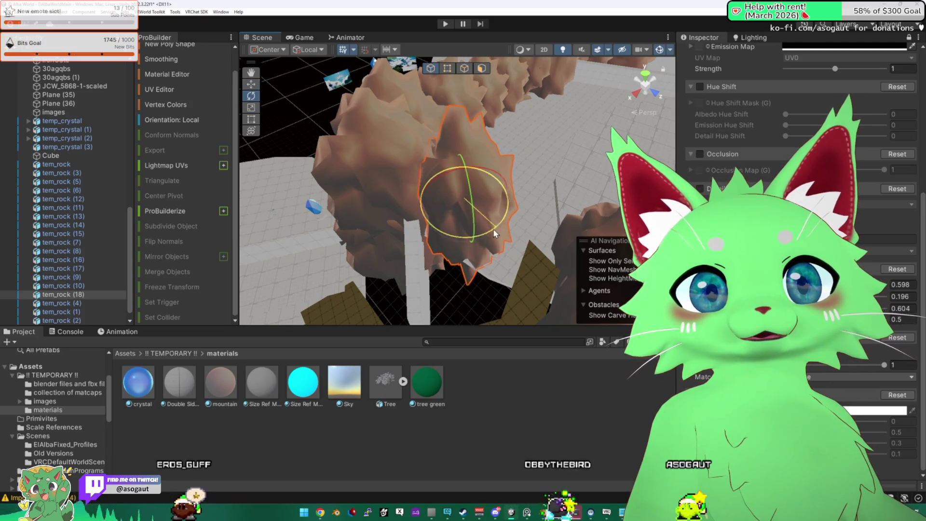
pyautogui.press('w')
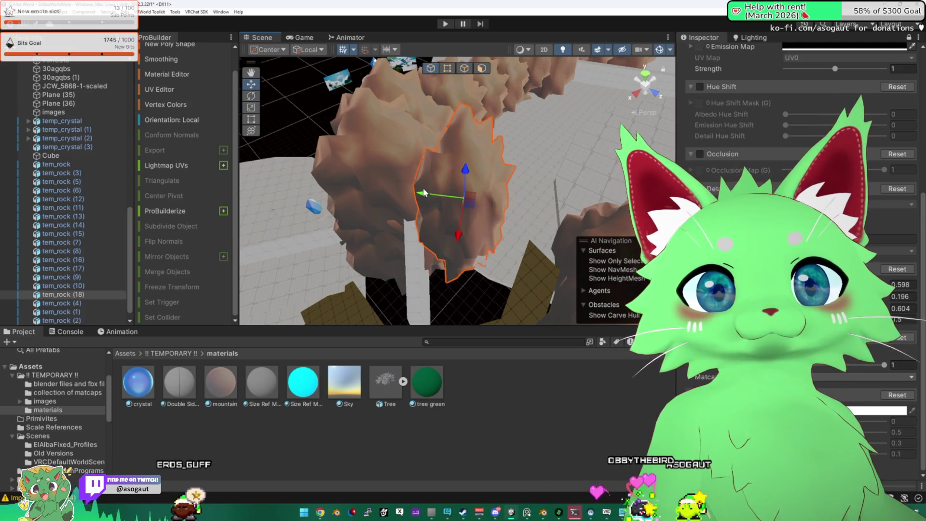
pyautogui.moveTo(423, 193); pyautogui.dragTo(424, 195)
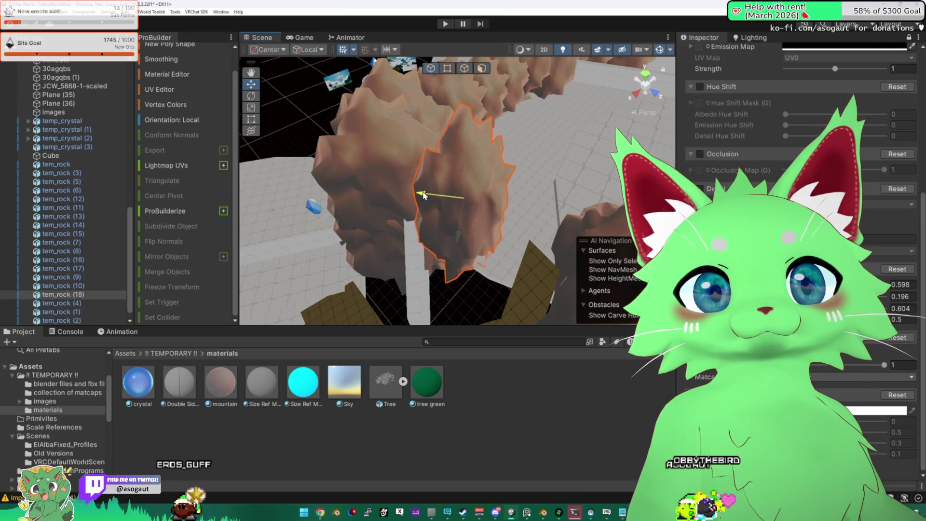
pyautogui.click(488, 227)
pyautogui.moveTo(487, 227); pyautogui.dragTo(740, 145)
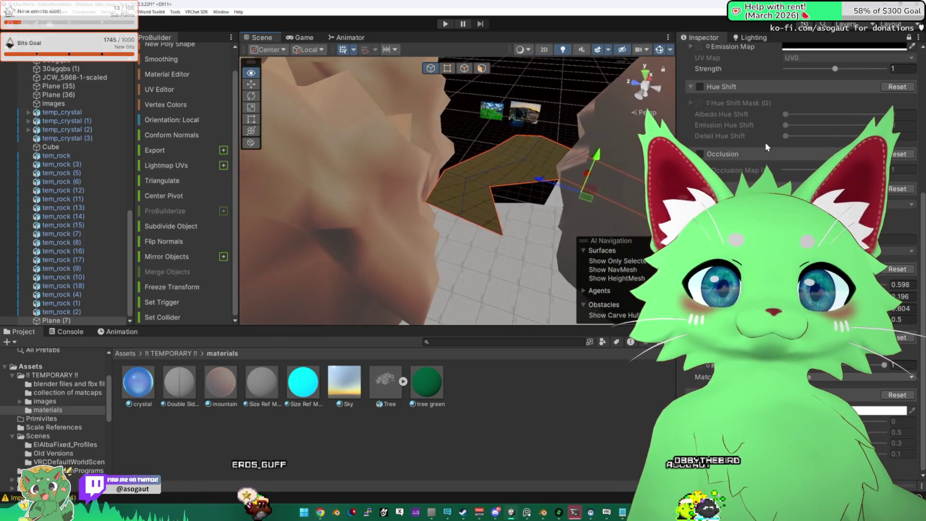
# - Select the Plane (7) walkway's bend edge and move it to reshape the turn
pyautogui.press('g')
pyautogui.moveTo(461, 194); pyautogui.dragTo(433, 256)
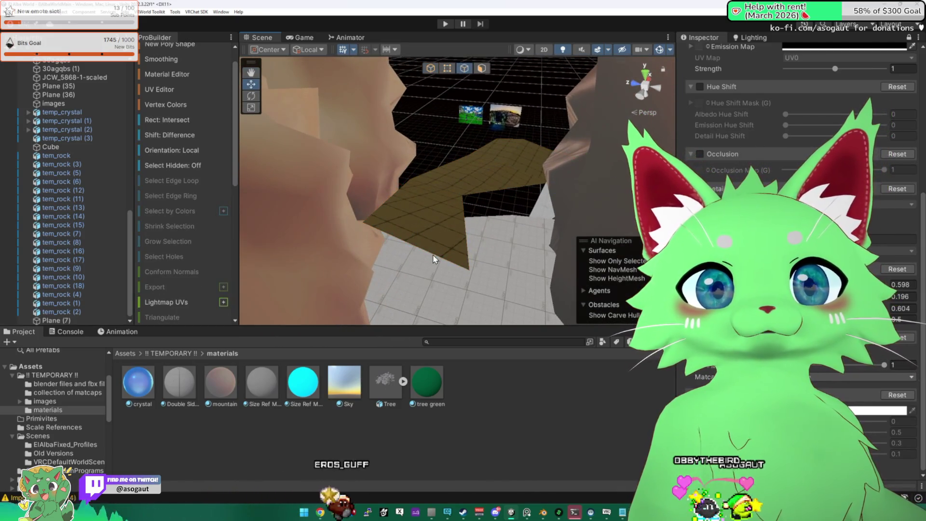
pyautogui.click(433, 256)
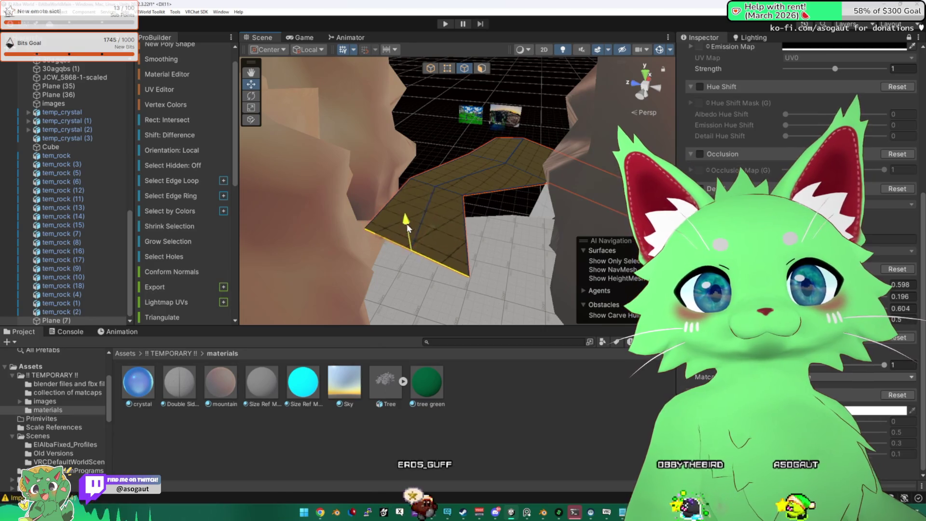
pyautogui.moveTo(411, 259)
pyautogui.mouseDown()
pyautogui.moveTo(174, 222)
pyautogui.moveTo(348, 201)
pyautogui.moveTo(297, 211)
pyautogui.mouseUp()
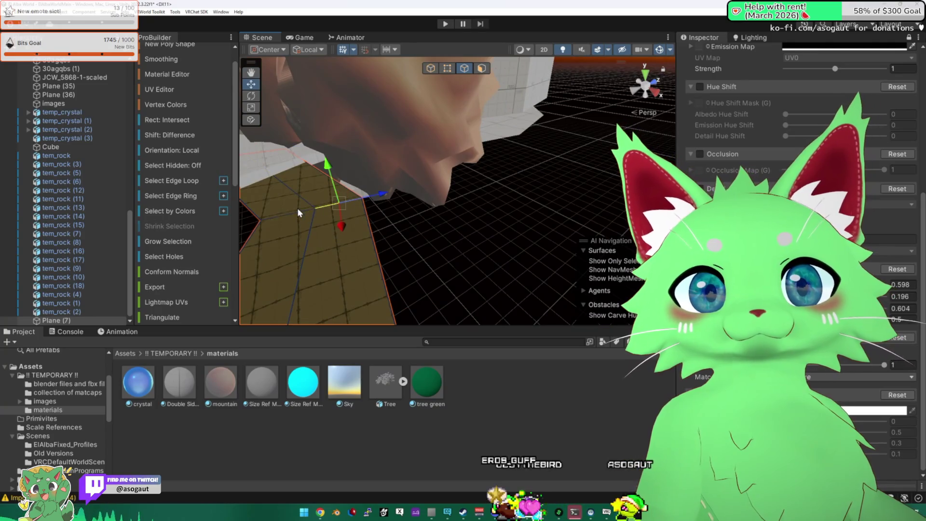
pyautogui.moveTo(306, 175)
pyautogui.mouseDown()
pyautogui.moveTo(277, 247)
pyautogui.moveTo(377, 234)
pyautogui.mouseUp()
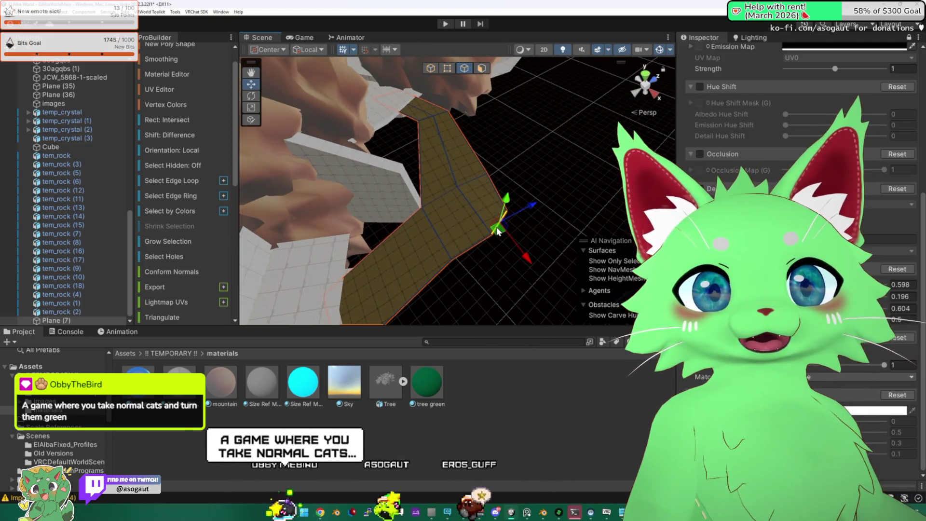
pyautogui.moveTo(520, 227); pyautogui.dragTo(524, 241)
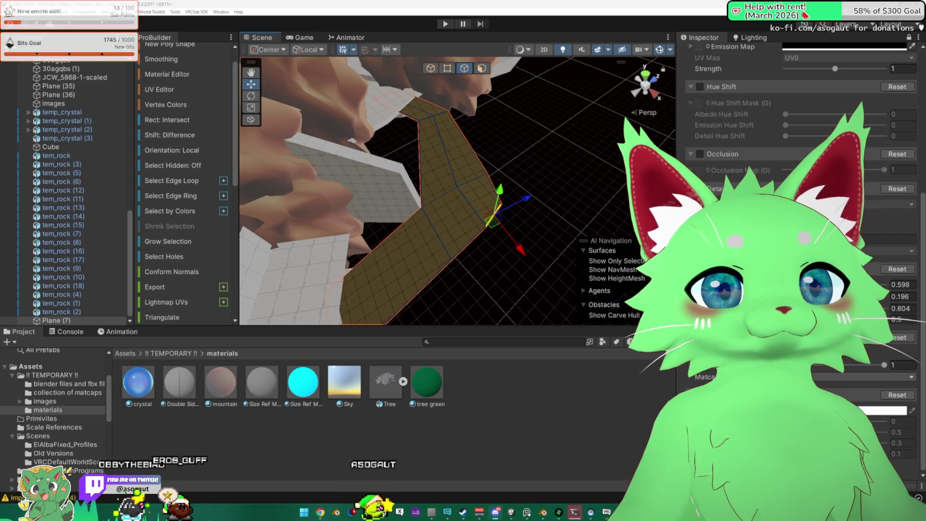
pyautogui.hotkey('alt', 'Tab')
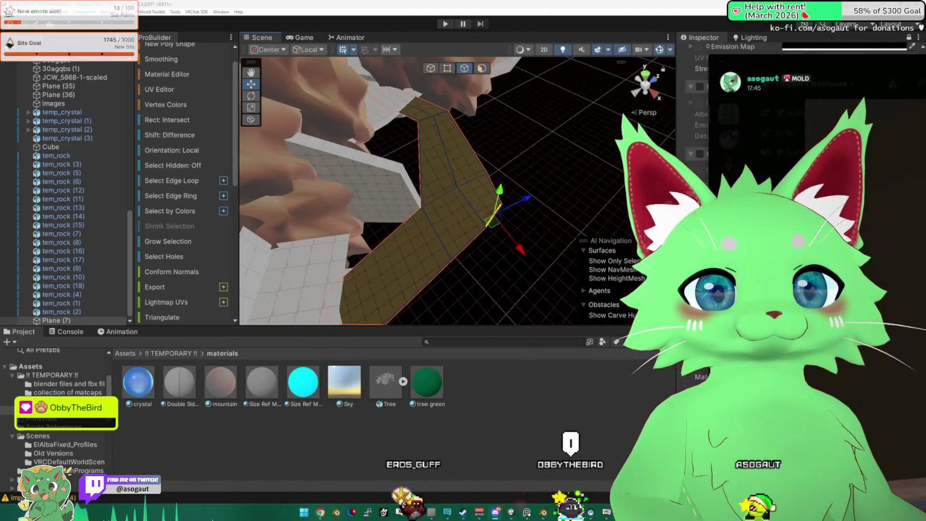
pyautogui.moveTo(533, 201)
pyautogui.mouseDown()
pyautogui.moveTo(346, 170)
pyautogui.moveTo(390, 218)
pyautogui.moveTo(483, 218)
pyautogui.moveTo(453, 213)
pyautogui.moveTo(464, 230)
pyautogui.moveTo(401, 159)
pyautogui.moveTo(404, 145)
pyautogui.moveTo(759, 35)
pyautogui.moveTo(759, 72)
pyautogui.moveTo(788, 72)
pyautogui.moveTo(786, 82)
pyautogui.moveTo(619, 129)
pyautogui.moveTo(263, 92)
pyautogui.mouseUp()
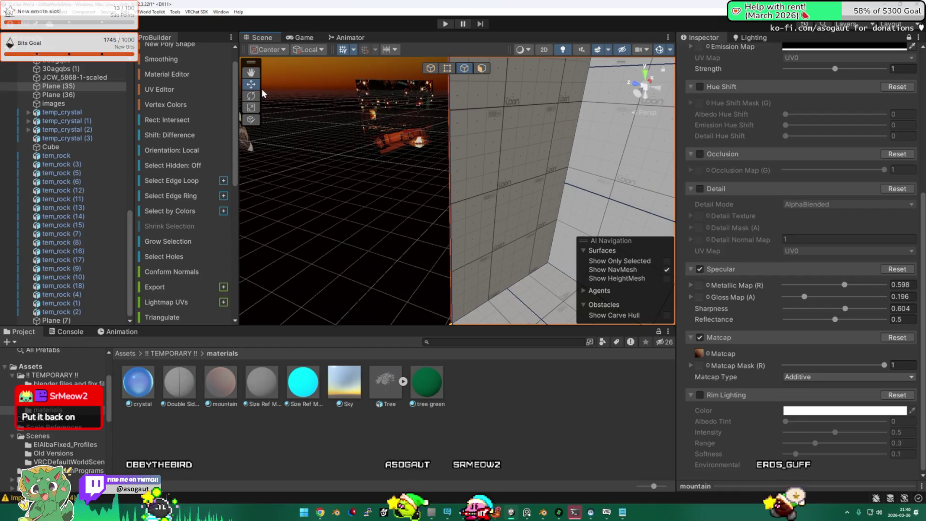
# - Select the building's wall face in face mode and delete it
pyautogui.click(482, 68)
pyautogui.click(497, 140)
pyautogui.scroll(-5, 190, 199)
pyautogui.scroll(-8, 193, 203)
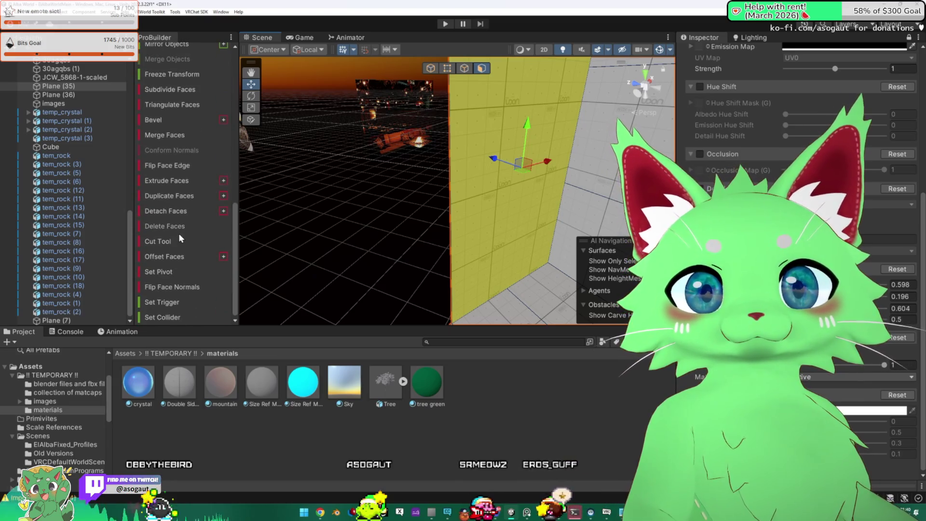
pyautogui.click(180, 225)
pyautogui.moveTo(414, 259)
pyautogui.mouseDown()
pyautogui.moveTo(357, 227)
pyautogui.moveTo(613, 196)
pyautogui.moveTo(457, 183)
pyautogui.mouseUp()
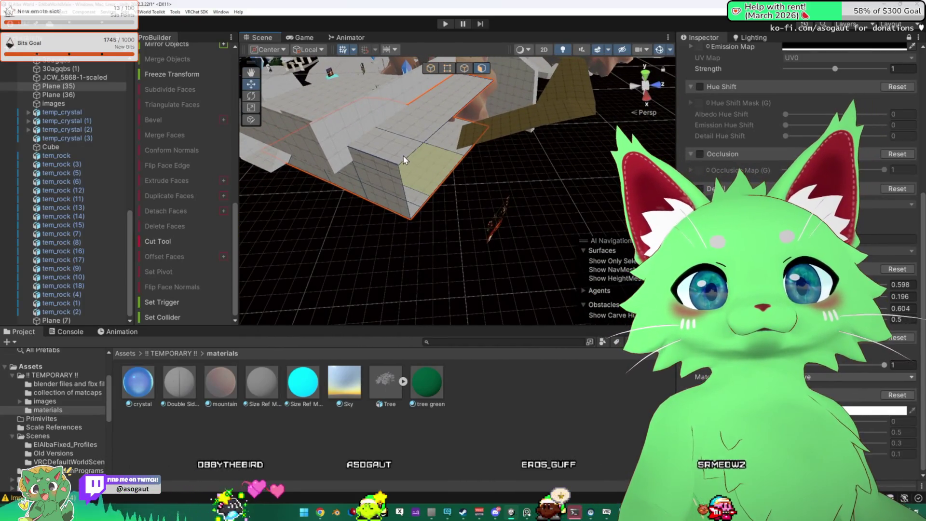
# - Select the corner and top edges around the new opening in edge mode
pyautogui.click(464, 69)
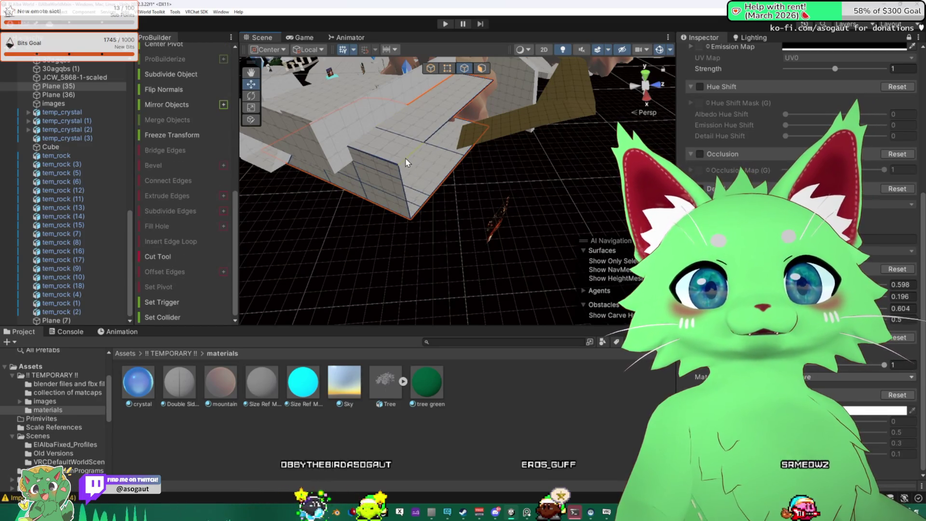
pyautogui.moveTo(454, 180)
pyautogui.mouseDown()
pyautogui.moveTo(470, 160)
pyautogui.moveTo(459, 166)
pyautogui.moveTo(526, 151)
pyautogui.moveTo(563, 167)
pyautogui.moveTo(434, 165)
pyautogui.mouseUp()
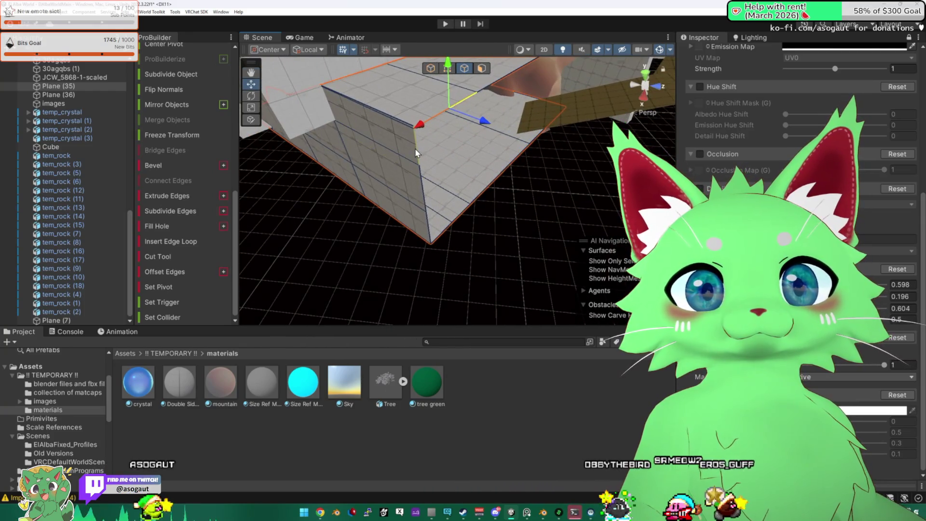
pyautogui.click(420, 188)
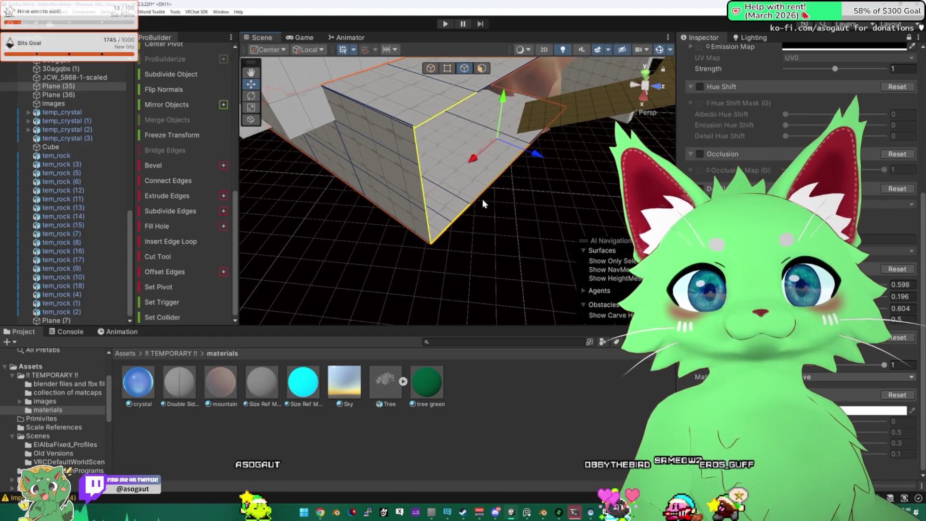
pyautogui.moveTo(529, 162)
pyautogui.mouseDown()
pyautogui.moveTo(473, 193)
pyautogui.moveTo(522, 189)
pyautogui.moveTo(418, 148)
pyautogui.mouseUp()
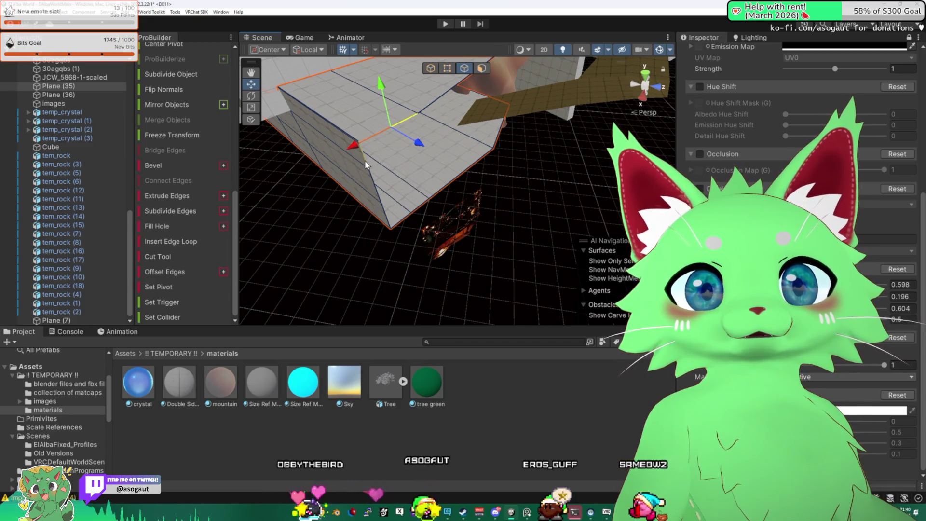
pyautogui.click(371, 177)
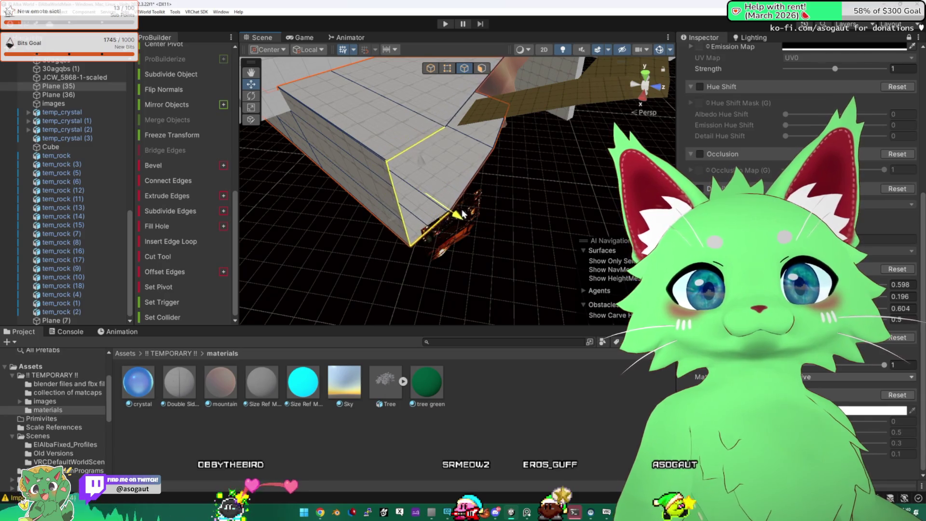
pyautogui.moveTo(473, 221)
pyautogui.mouseDown()
pyautogui.moveTo(550, 193)
pyautogui.moveTo(487, 196)
pyautogui.moveTo(496, 151)
pyautogui.mouseUp()
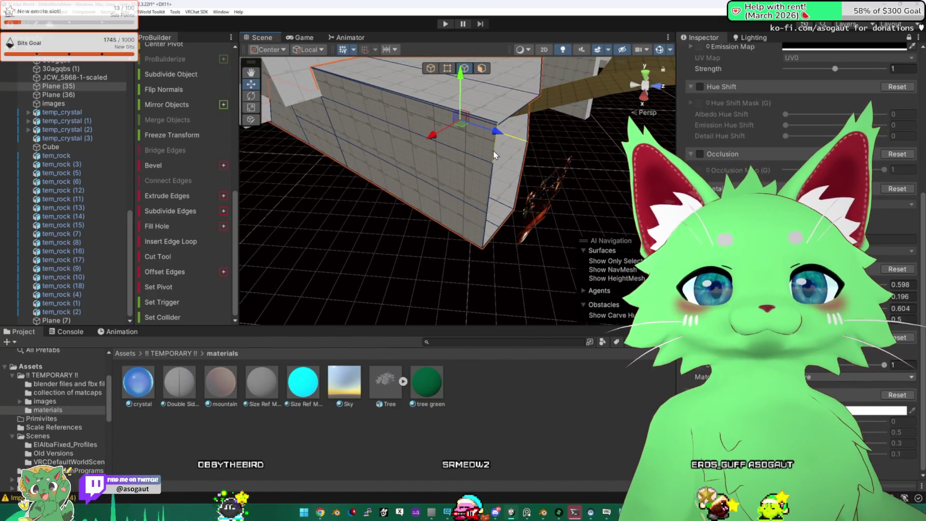
pyautogui.moveTo(488, 243); pyautogui.dragTo(472, 220)
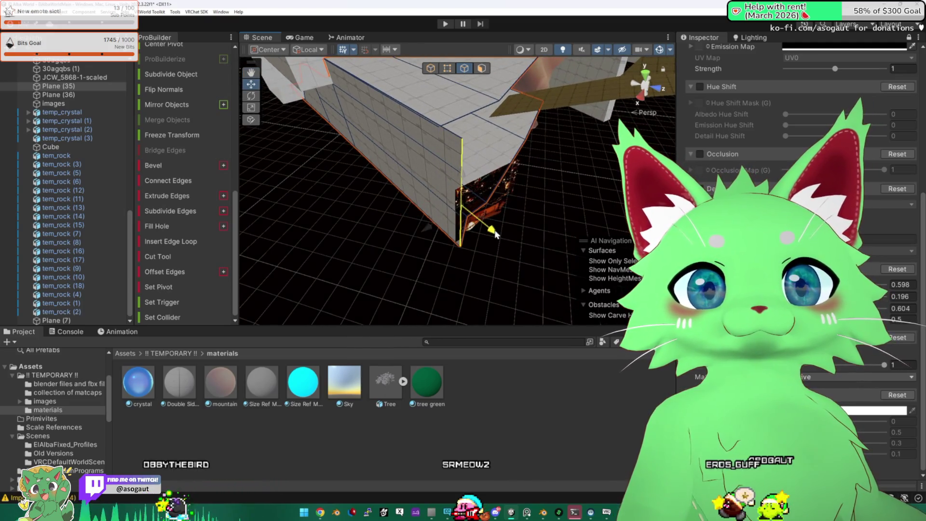
pyautogui.moveTo(517, 187)
pyautogui.mouseDown()
pyautogui.moveTo(408, 179)
pyautogui.moveTo(331, 151)
pyautogui.moveTo(346, 153)
pyautogui.mouseUp()
# - Select and frame the crystal mesh and nearby objects in object mode
pyautogui.click(388, 150)
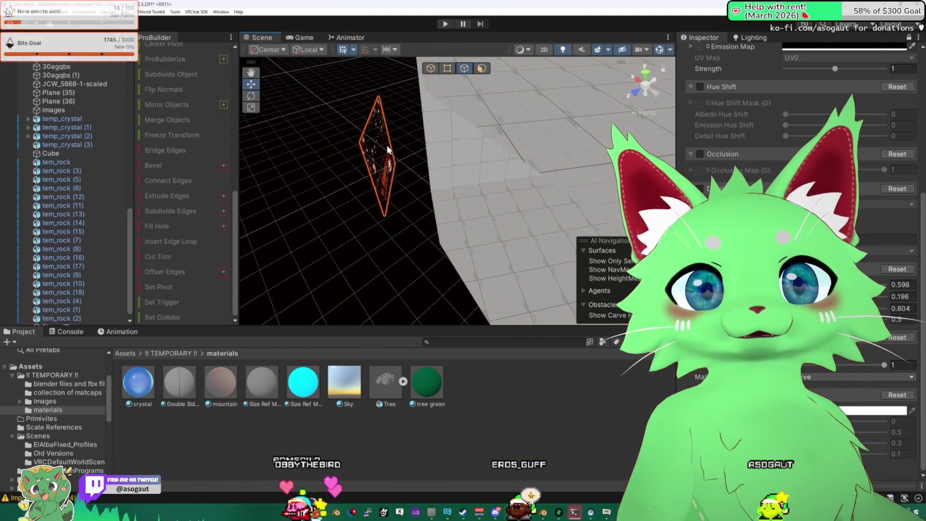
pyautogui.click(434, 68)
pyautogui.press('f')
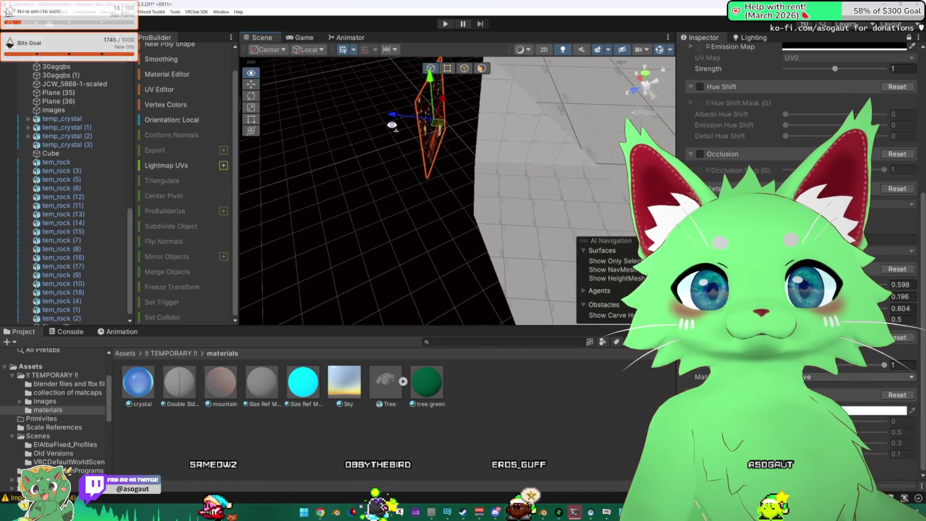
pyautogui.click(483, 108)
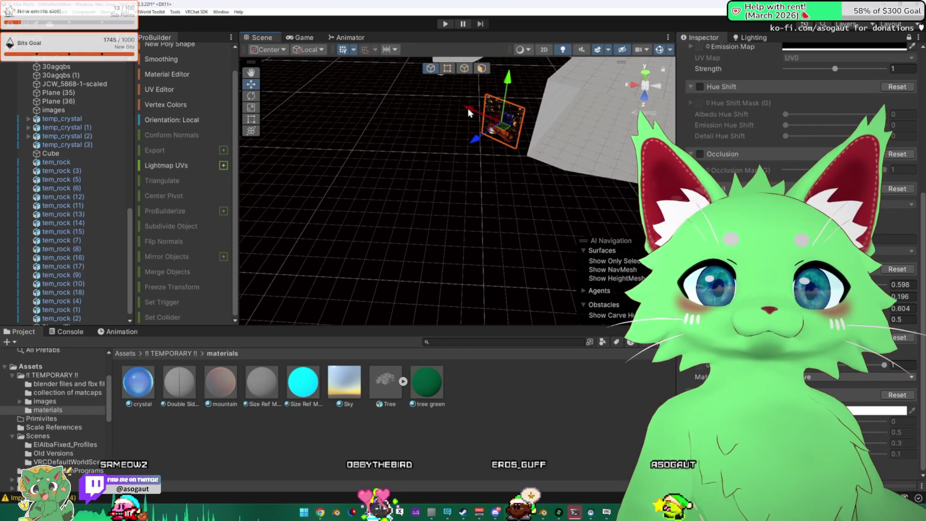
pyautogui.moveTo(433, 166)
pyautogui.mouseDown()
pyautogui.moveTo(527, 103)
pyautogui.moveTo(629, 72)
pyautogui.mouseUp()
pyautogui.click(531, 166)
pyautogui.press('f')
# - Select Plane (7), switch to face mode, and raise its face along the Y axis
pyautogui.click(509, 222)
pyautogui.press('f')
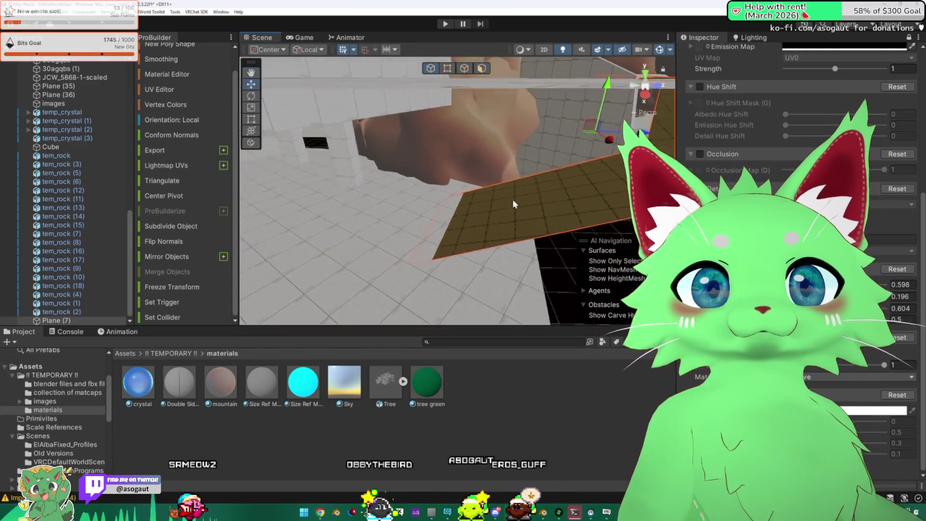
pyautogui.keyDown('alt'); pyautogui.moveTo(533, 149); pyautogui.dragTo(475, 80); pyautogui.keyUp('alt')
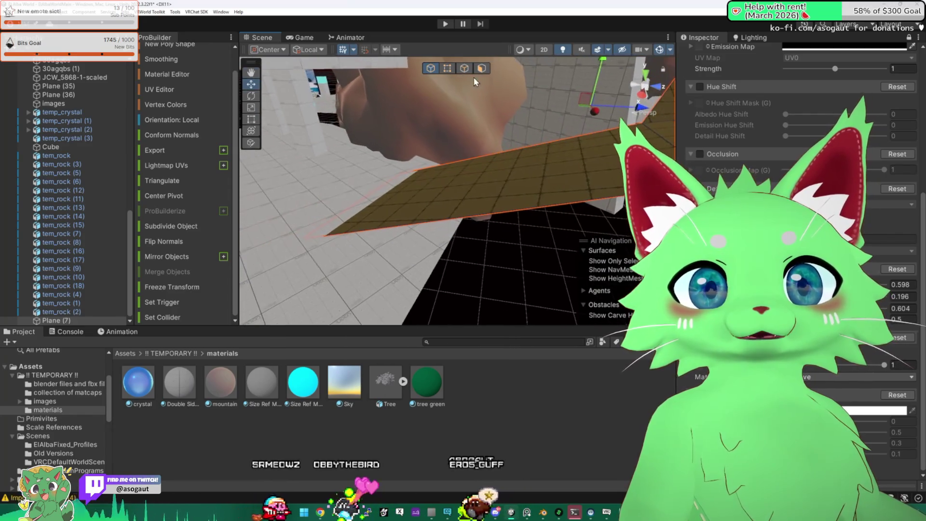
pyautogui.click(464, 68)
pyautogui.click(481, 68)
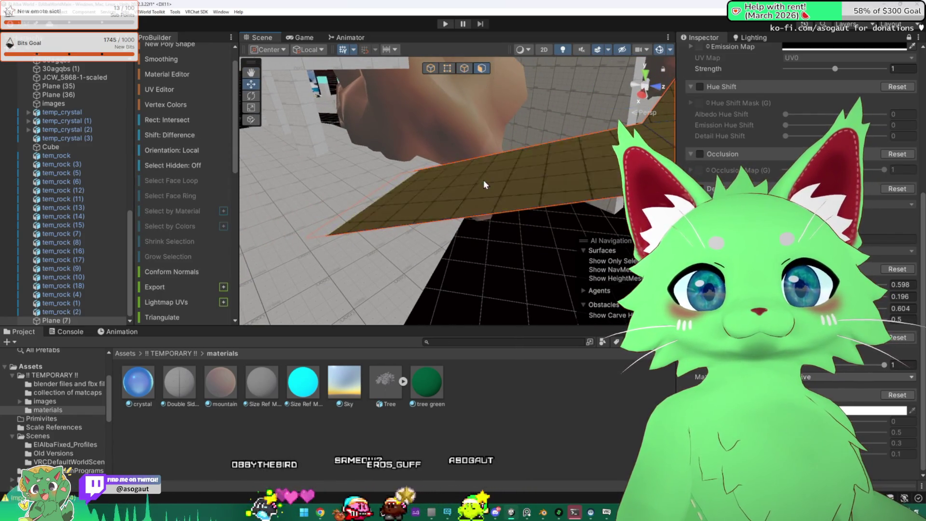
pyautogui.click(483, 180)
pyautogui.moveTo(489, 136)
pyautogui.mouseDown()
pyautogui.moveTo(476, 161)
pyautogui.moveTo(532, 123)
pyautogui.moveTo(542, 199)
pyautogui.moveTo(476, 229)
pyautogui.moveTo(542, 263)
pyautogui.moveTo(653, 247)
pyautogui.moveTo(708, 168)
pyautogui.moveTo(589, 154)
pyautogui.moveTo(324, 155)
pyautogui.moveTo(322, 141)
pyautogui.mouseUp()
# - Select the standalone wall in object mode and switch to the Rotate tool
pyautogui.click(565, 157)
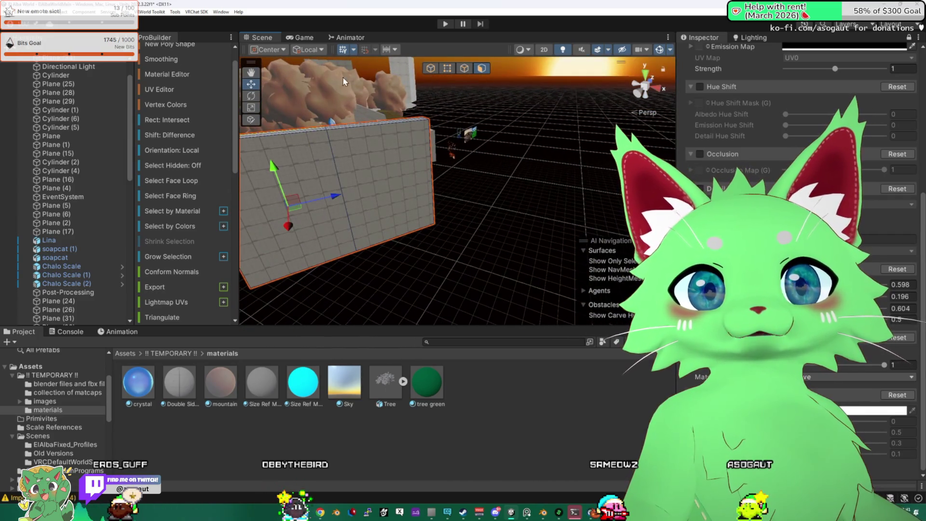
pyautogui.click(429, 73)
pyautogui.moveTo(377, 185); pyautogui.dragTo(470, 166)
pyautogui.click(405, 182)
pyautogui.keyDown('alt'); pyautogui.moveTo(390, 185); pyautogui.dragTo(309, 174); pyautogui.keyUp('alt')
pyautogui.keyDown('alt'); pyautogui.moveTo(263, 143); pyautogui.dragTo(567, 183); pyautogui.keyUp('alt')
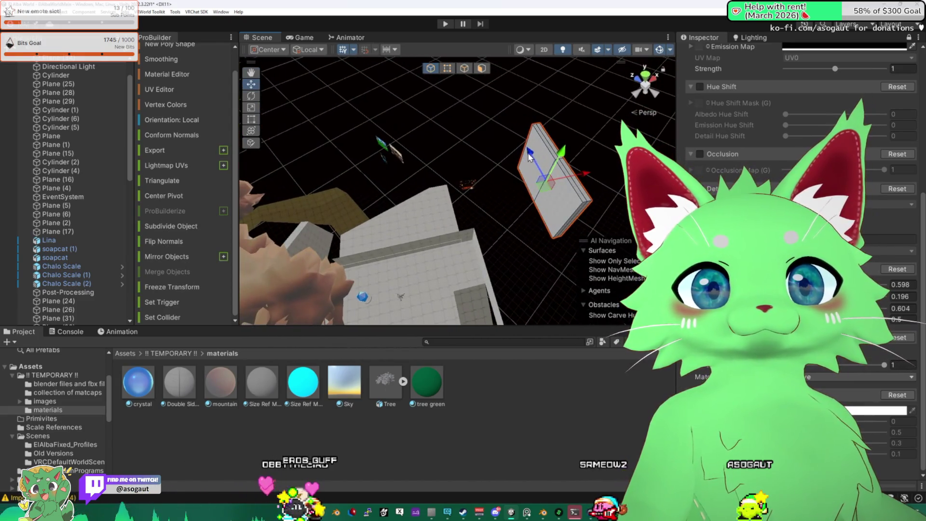
pyautogui.moveTo(529, 155)
pyautogui.keyDown('alt'); pyautogui.mouseDown()
pyautogui.moveTo(566, 138)
pyautogui.moveTo(418, 178)
pyautogui.moveTo(330, 141)
pyautogui.moveTo(361, 178)
pyautogui.moveTo(371, 175)
pyautogui.moveTo(374, 189)
pyautogui.moveTo(423, 206)
pyautogui.moveTo(429, 198)
pyautogui.moveTo(296, 190)
pyautogui.mouseUp(); pyautogui.keyUp('alt')
pyautogui.press('e')
# - Orbit out to an arena overview, then open the Discord chat with the sketch map and to-do list
pyautogui.moveTo(435, 178)
pyautogui.keyDown('alt'); pyautogui.mouseDown()
pyautogui.moveTo(470, 159)
pyautogui.moveTo(497, 173)
pyautogui.moveTo(552, 175)
pyautogui.moveTo(511, 134)
pyautogui.moveTo(508, 115)
pyautogui.moveTo(511, 159)
pyautogui.mouseUp(); pyautogui.keyUp('alt')
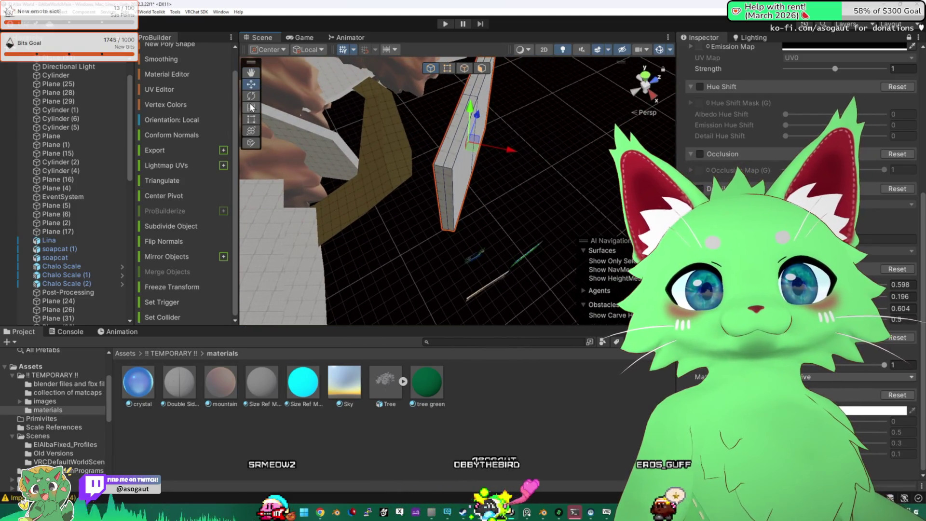
pyautogui.moveTo(479, 180)
pyautogui.keyDown('alt'); pyautogui.mouseDown()
pyautogui.moveTo(540, 158)
pyautogui.moveTo(354, 133)
pyautogui.mouseUp(); pyautogui.keyUp('alt')
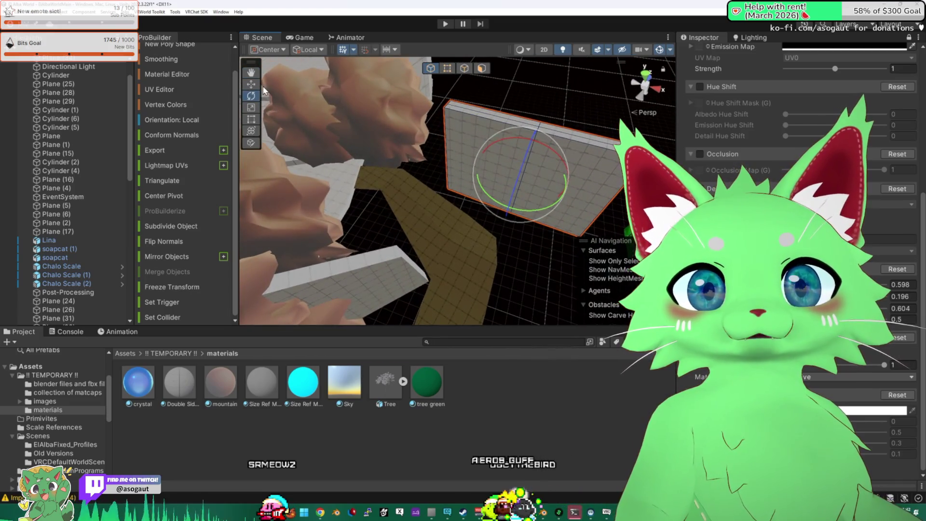
pyautogui.moveTo(504, 172)
pyautogui.keyDown('alt'); pyautogui.mouseDown()
pyautogui.moveTo(452, 103)
pyautogui.moveTo(461, 193)
pyautogui.mouseUp(); pyautogui.keyUp('alt')
pyautogui.moveTo(558, 203)
pyautogui.keyDown('alt'); pyautogui.mouseDown()
pyautogui.moveTo(560, 127)
pyautogui.moveTo(462, 112)
pyautogui.moveTo(422, 77)
pyautogui.moveTo(316, 39)
pyautogui.moveTo(168, 108)
pyautogui.moveTo(224, 354)
pyautogui.moveTo(329, 221)
pyautogui.mouseUp(); pyautogui.keyUp('alt')
pyautogui.moveTo(408, 163)
pyautogui.keyDown('alt'); pyautogui.mouseDown()
pyautogui.moveTo(505, 179)
pyautogui.moveTo(420, 189)
pyautogui.moveTo(521, 202)
pyautogui.moveTo(525, 172)
pyautogui.moveTo(558, 202)
pyautogui.moveTo(296, 155)
pyautogui.moveTo(436, 173)
pyautogui.mouseUp(); pyautogui.keyUp('alt')
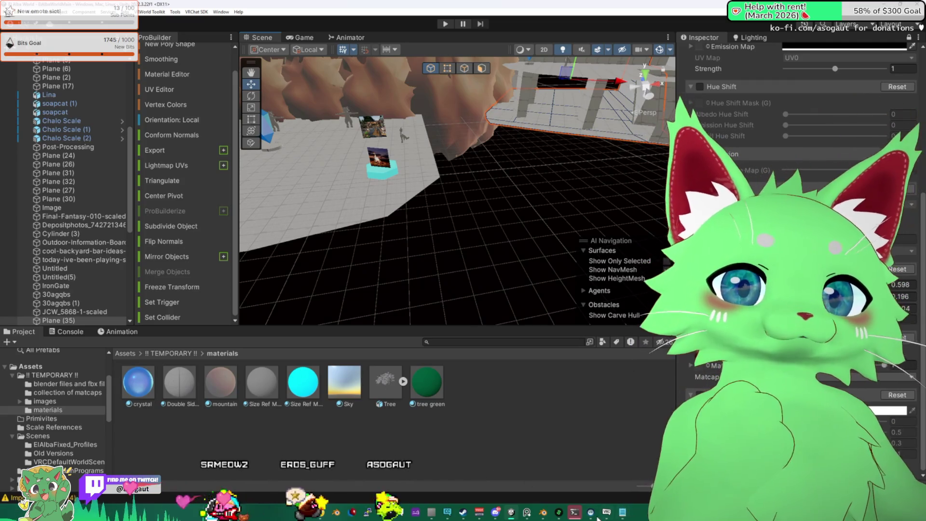
pyautogui.click(526, 514)
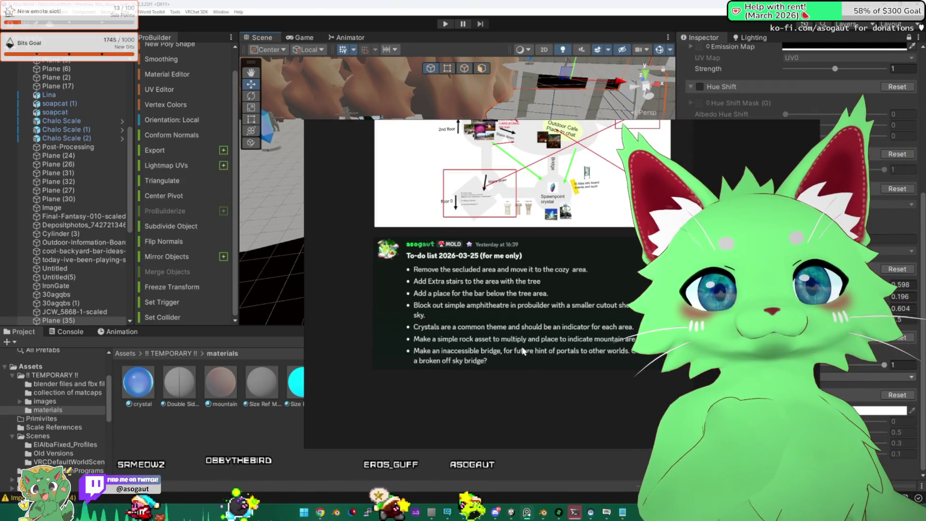
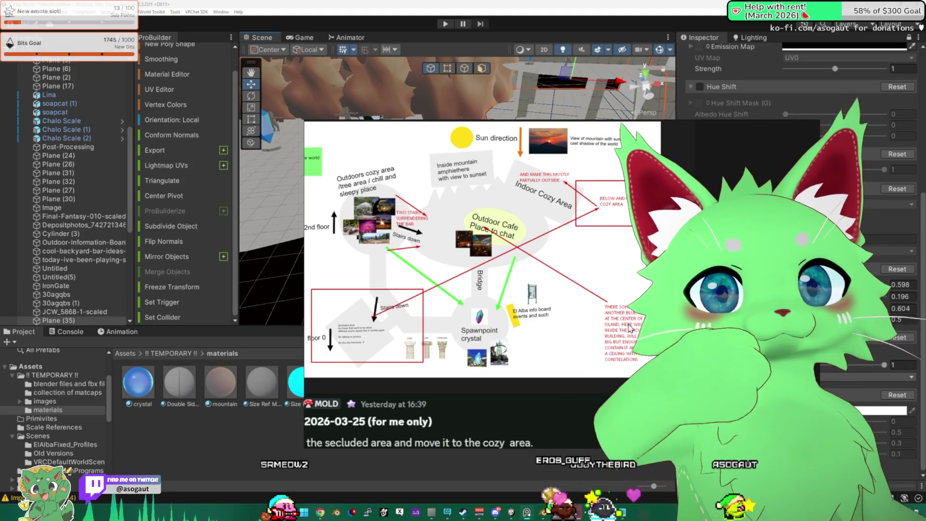
# - Close the floor-plan image, select temp_crystal (4) and orbit in close to it beside the rock wall
pyautogui.click(332, 269)
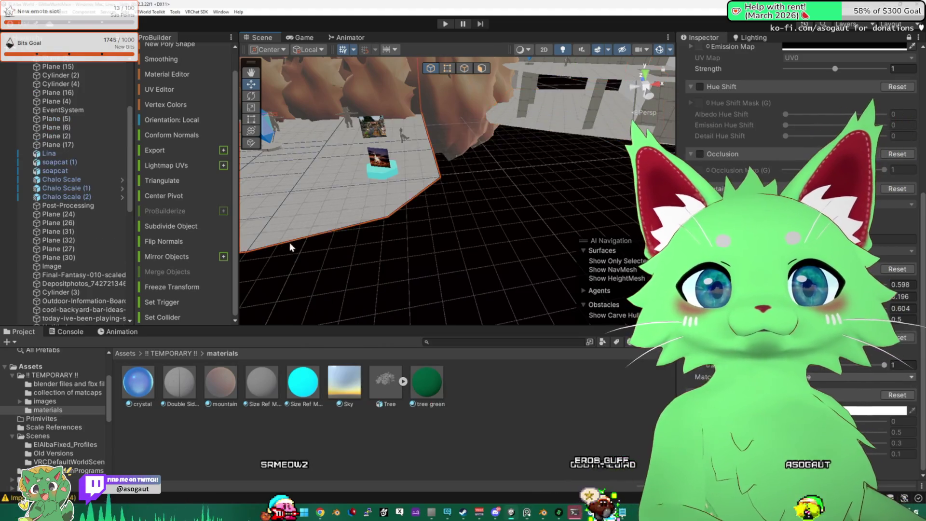
pyautogui.click(452, 189)
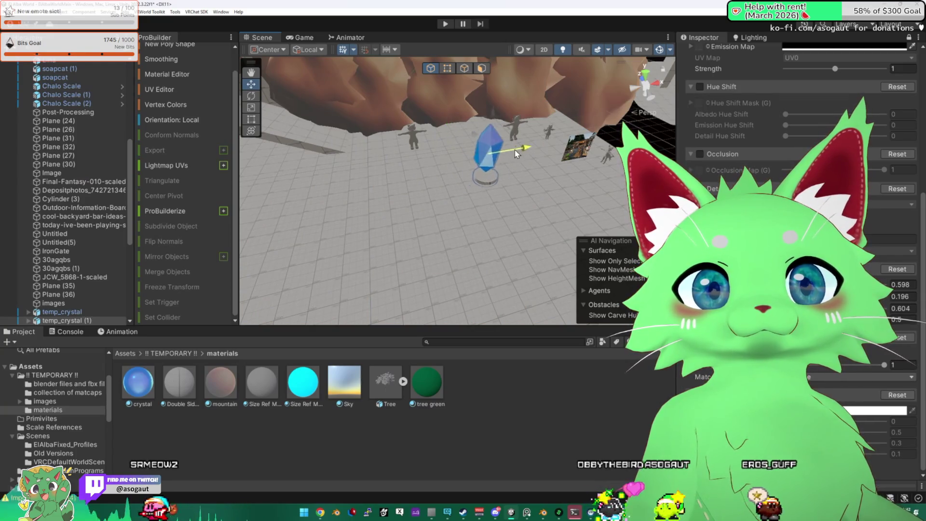
pyautogui.moveTo(461, 206); pyautogui.dragTo(554, 189)
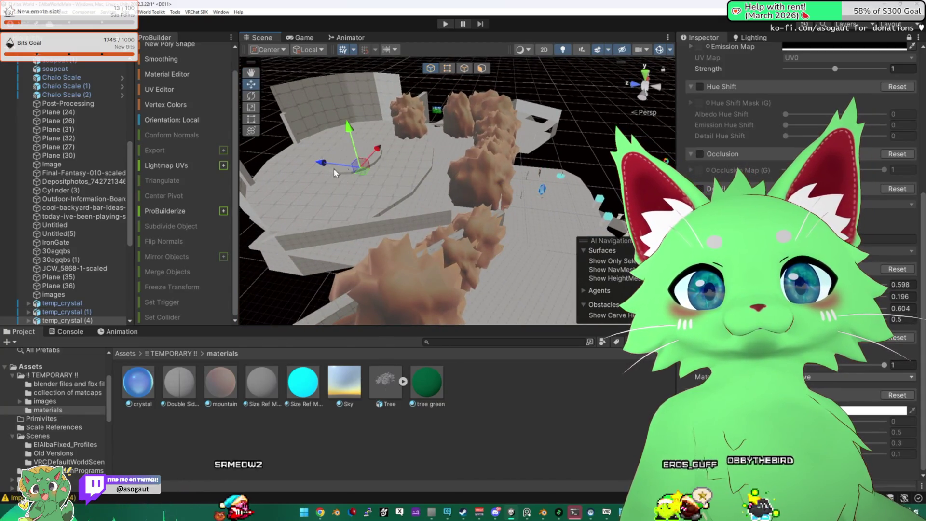
pyautogui.moveTo(376, 121); pyautogui.dragTo(430, 234)
pyautogui.moveTo(500, 172)
pyautogui.mouseDown()
pyautogui.moveTo(431, 155)
pyautogui.moveTo(522, 150)
pyautogui.mouseUp()
pyautogui.moveTo(452, 147); pyautogui.dragTo(418, 139)
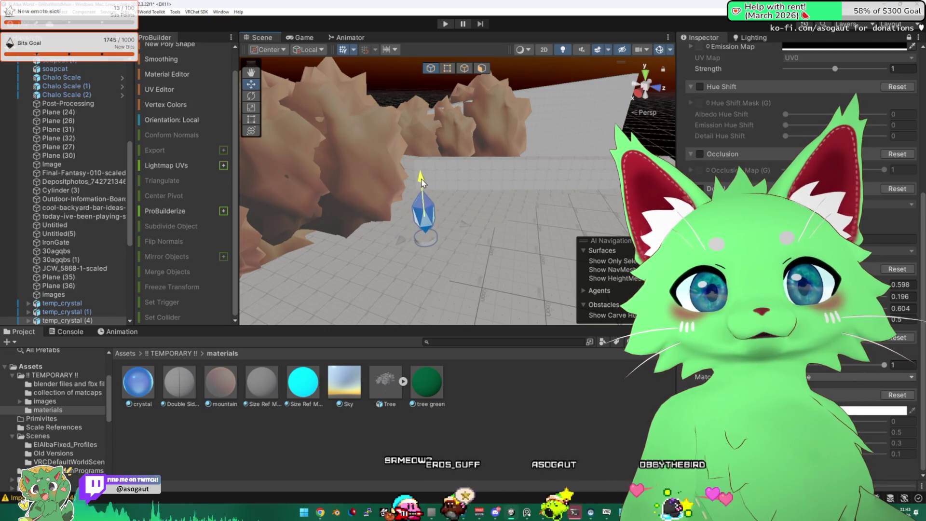
pyautogui.moveTo(483, 192)
pyautogui.mouseDown()
pyautogui.moveTo(357, 206)
pyautogui.moveTo(405, 227)
pyautogui.moveTo(448, 207)
pyautogui.mouseUp()
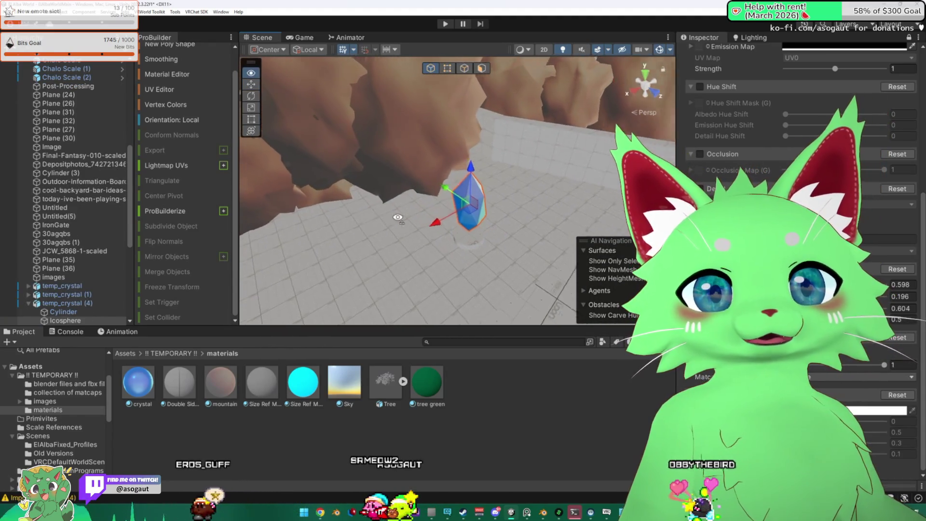
# - Frame the crystal, open its material, then try and cancel a red tint on the mountain material
pyautogui.press('f')
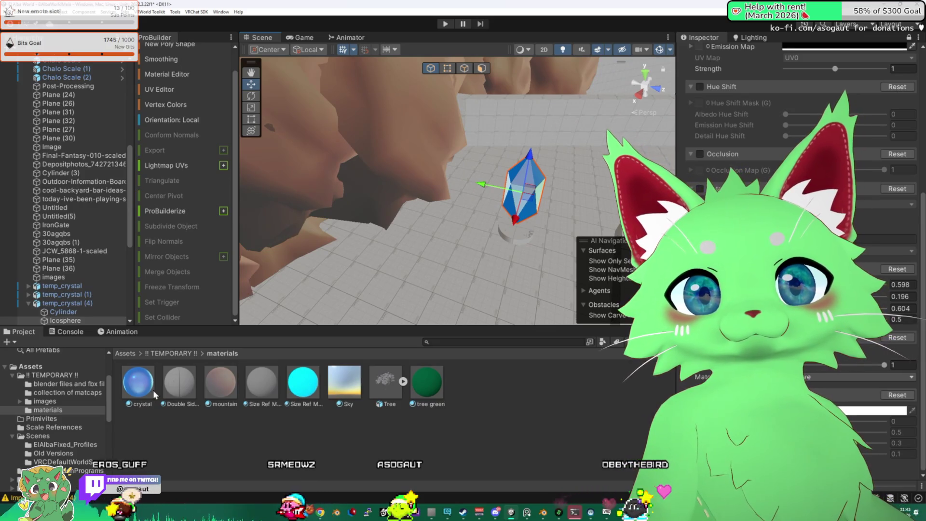
pyautogui.click(140, 390)
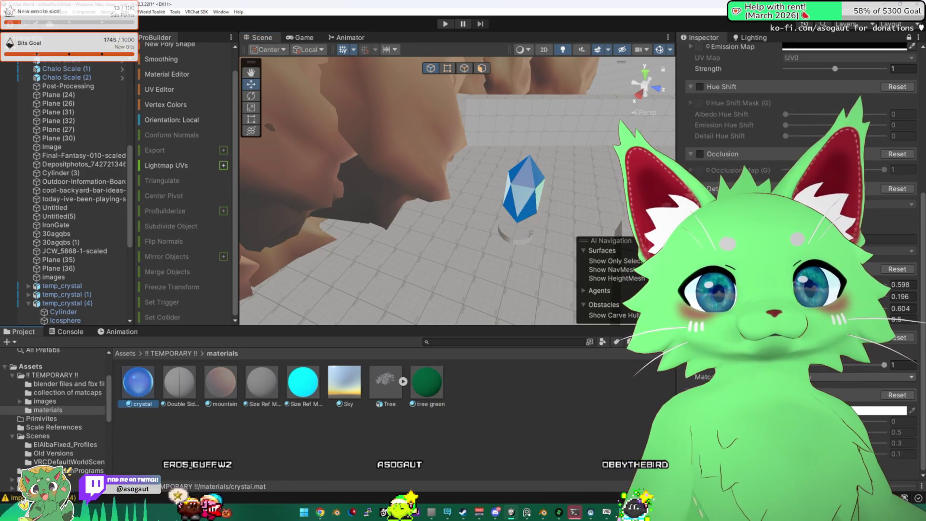
pyautogui.scroll(5, 801, 241)
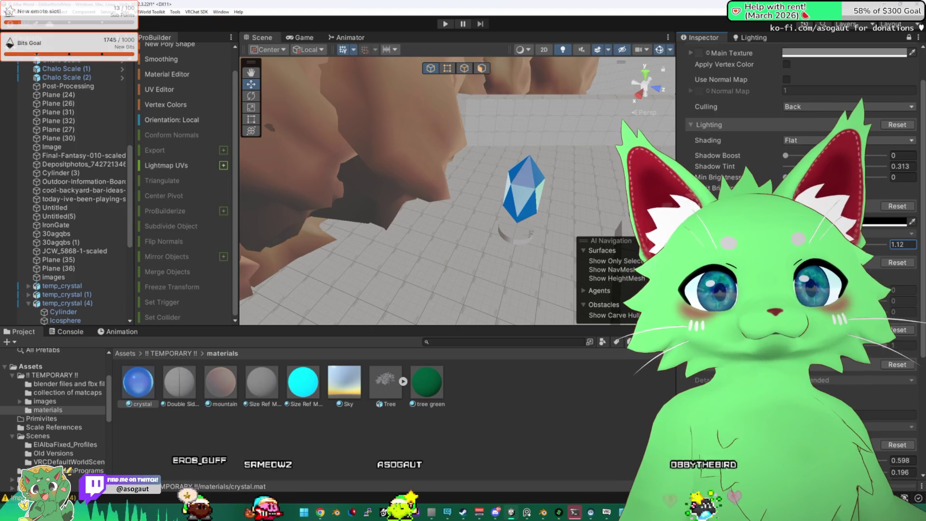
pyautogui.moveTo(885, 289); pyautogui.dragTo(918, 278)
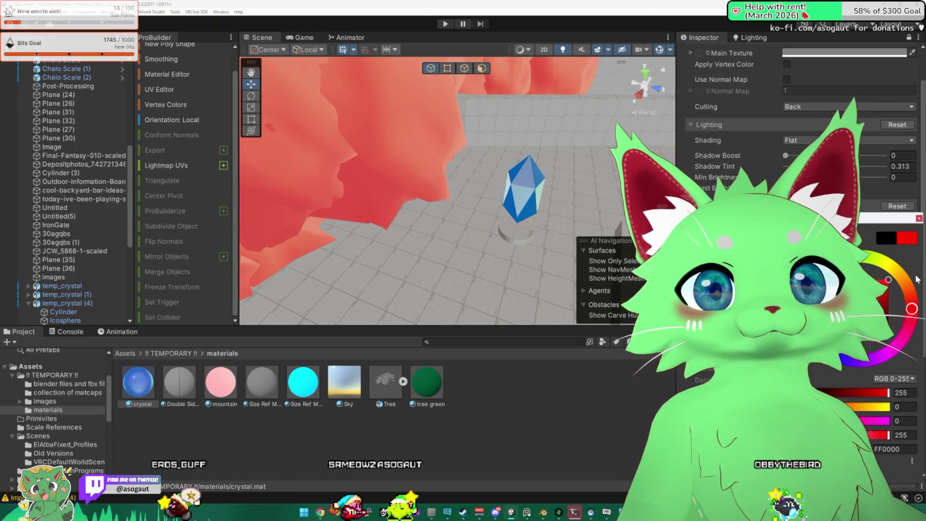
pyautogui.press('Escape')
# - Tint the crystal material cyan and set the value beside the colour to 0.34
pyautogui.moveTo(442, 265)
pyautogui.mouseDown()
pyautogui.moveTo(424, 207)
pyautogui.moveTo(448, 280)
pyautogui.mouseUp()
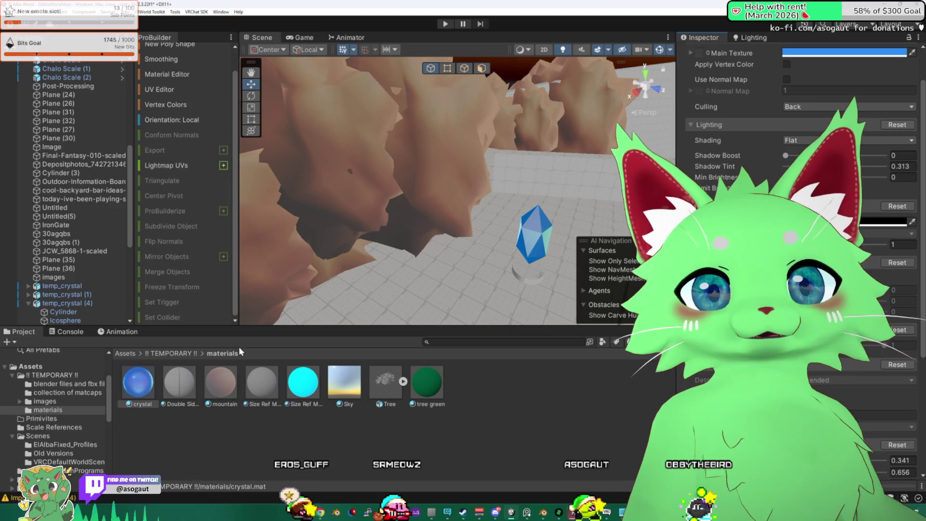
pyautogui.click(153, 387)
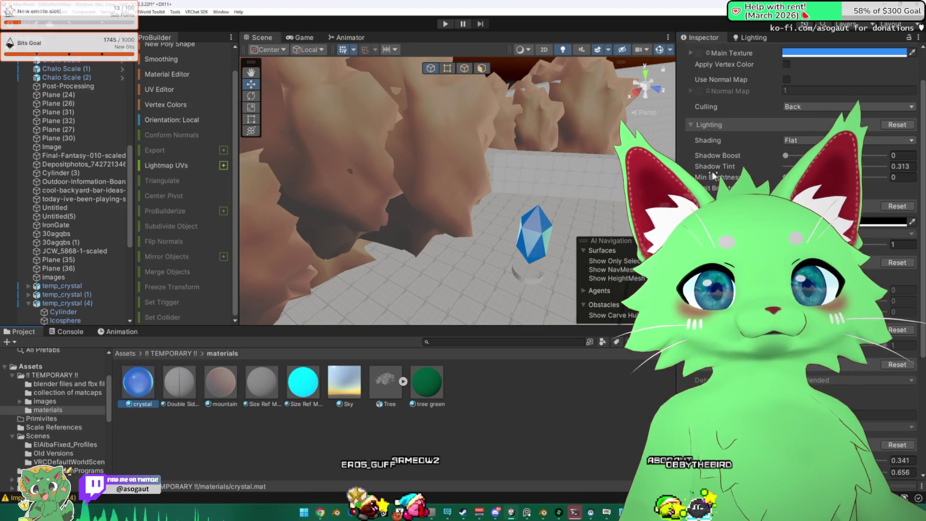
pyautogui.scroll(2, 735, 165)
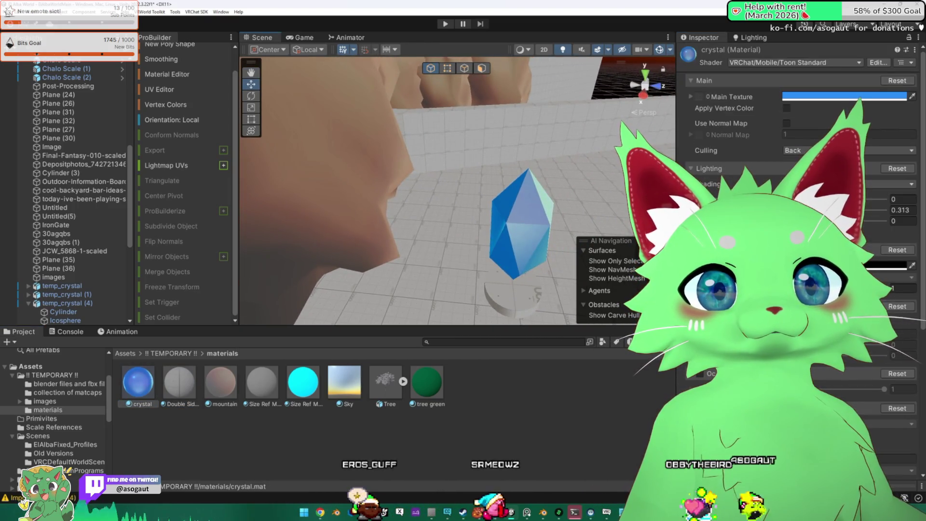
pyautogui.scroll(-5, 772, 193)
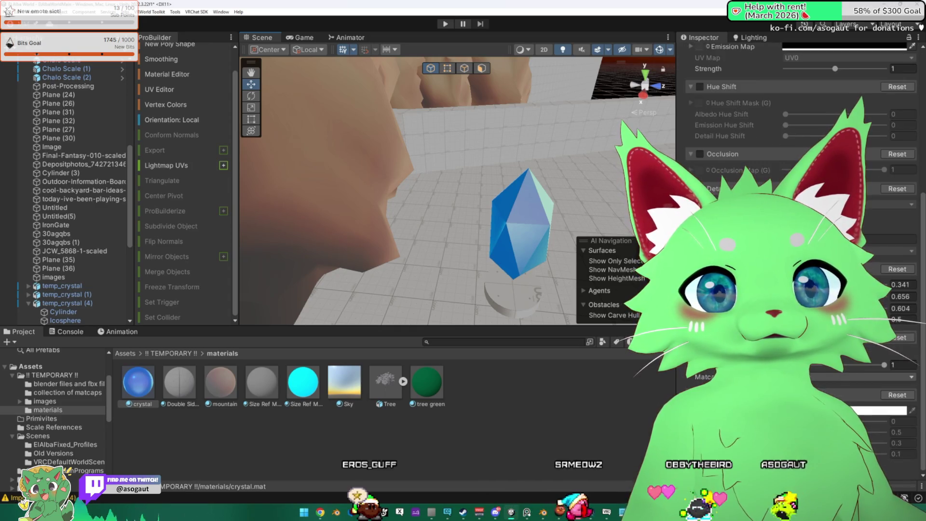
pyautogui.scroll(5, 800, 193)
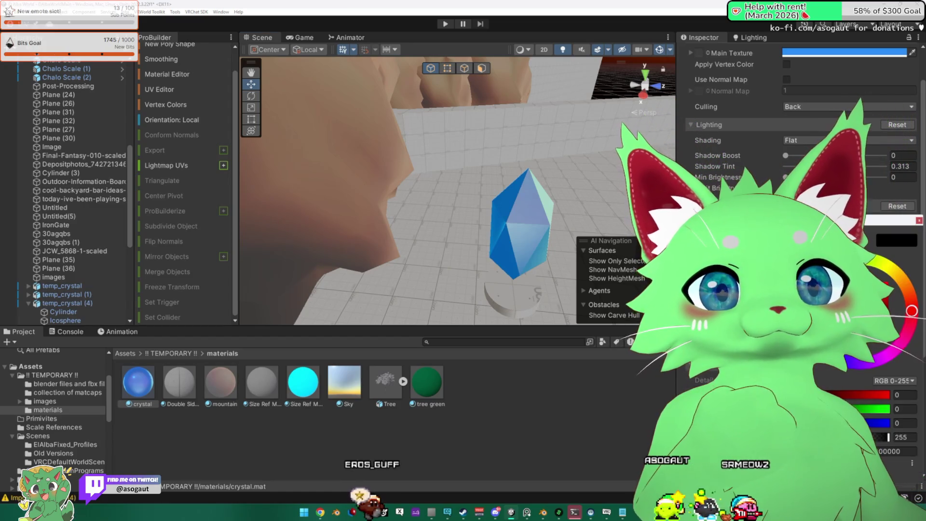
pyautogui.click(887, 281)
pyautogui.moveTo(887, 281); pyautogui.dragTo(886, 295)
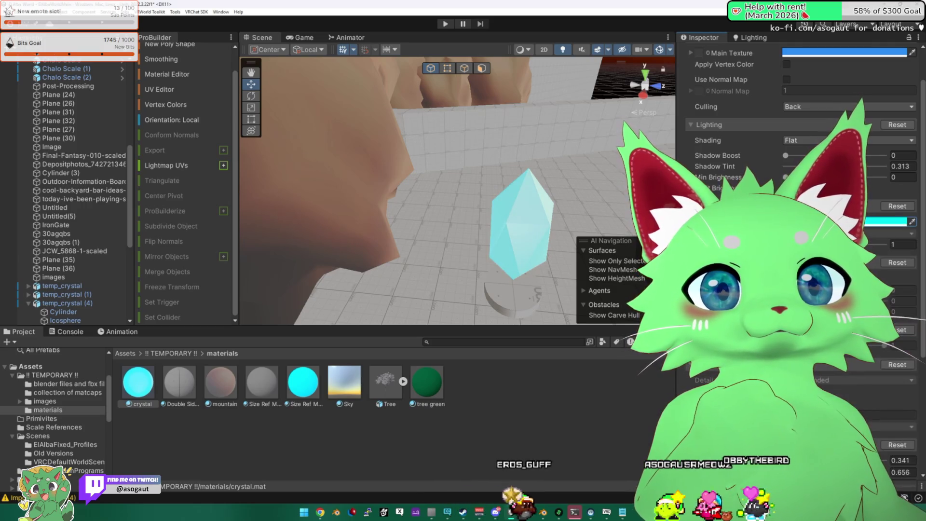
pyautogui.click(898, 244)
pyautogui.write('0.34')
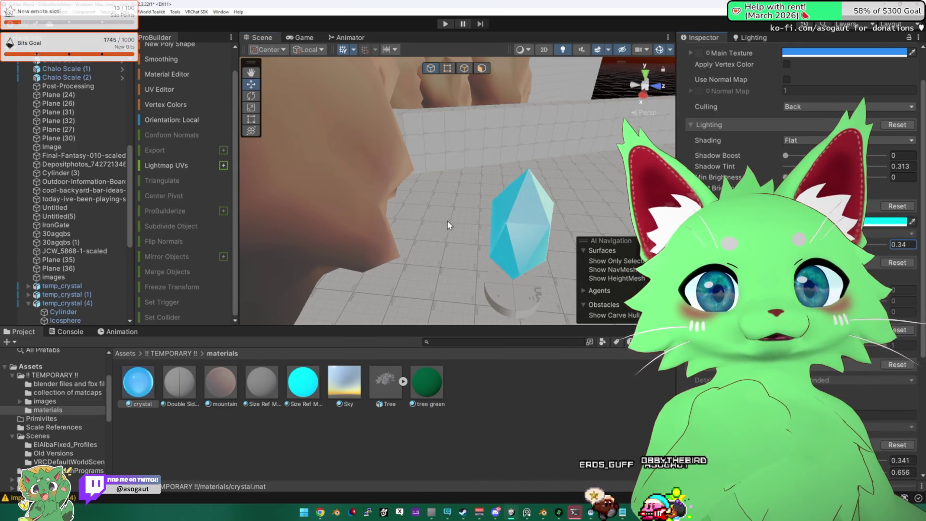
# - Pan across the level and reselect the crystal temp_crystal (4)
pyautogui.scroll(-10, 454, 225)
pyautogui.moveTo(377, 209)
pyautogui.mouseDown()
pyautogui.moveTo(532, 212)
pyautogui.moveTo(638, 86)
pyautogui.moveTo(427, 195)
pyautogui.moveTo(427, 204)
pyautogui.moveTo(448, 200)
pyautogui.mouseUp()
pyautogui.click(426, 204)
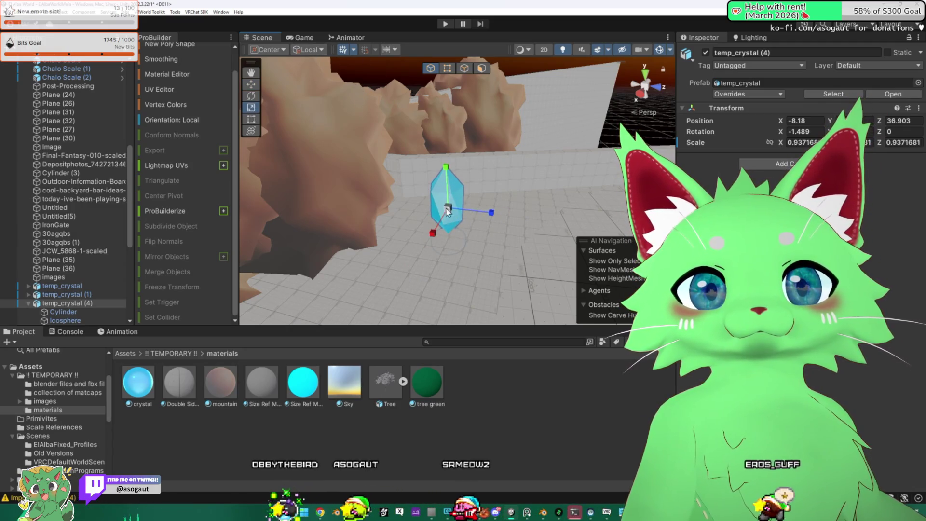
# - Enlarge temp_crystal (4) to about 1.17 scale and select the rock tem_rock (1)
pyautogui.moveTo(448, 217); pyautogui.dragTo(462, 211)
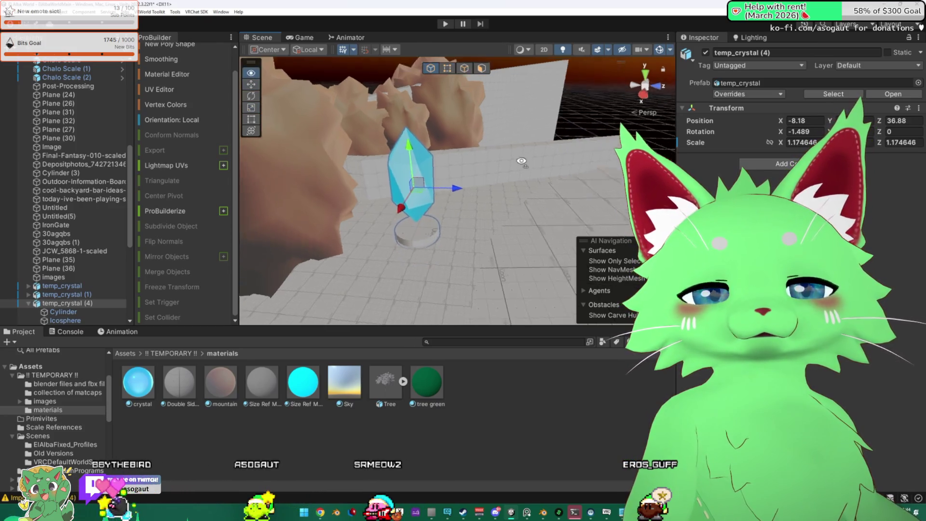
pyautogui.click(462, 120)
pyautogui.moveTo(462, 120)
pyautogui.mouseDown()
pyautogui.moveTo(466, 188)
pyautogui.moveTo(562, 248)
pyautogui.moveTo(537, 183)
pyautogui.mouseUp()
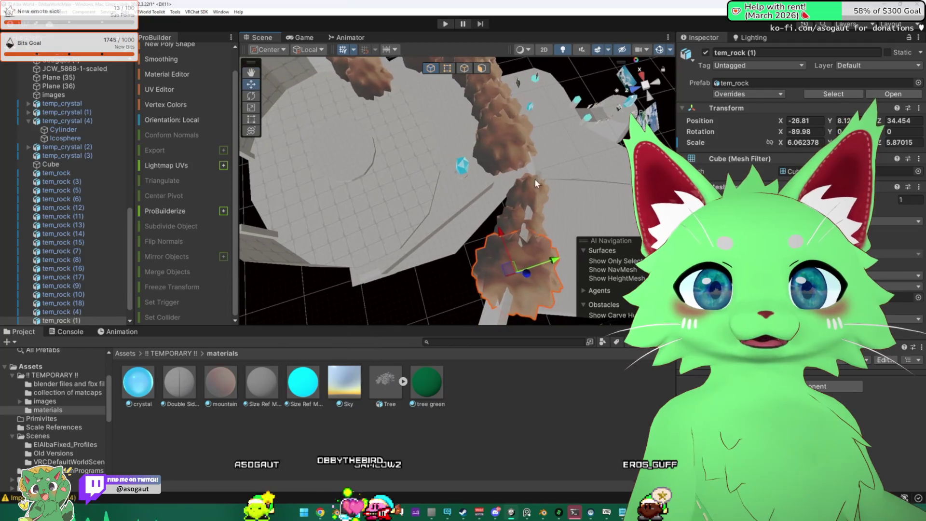
# - Duplicate the rock and slide the copies further along the rock wall
pyautogui.hotkey('ctrl', 'd')
pyautogui.moveTo(559, 267)
pyautogui.mouseDown()
pyautogui.moveTo(482, 309)
pyautogui.moveTo(434, 306)
pyautogui.moveTo(424, 270)
pyautogui.moveTo(434, 251)
pyautogui.moveTo(488, 233)
pyautogui.mouseUp()
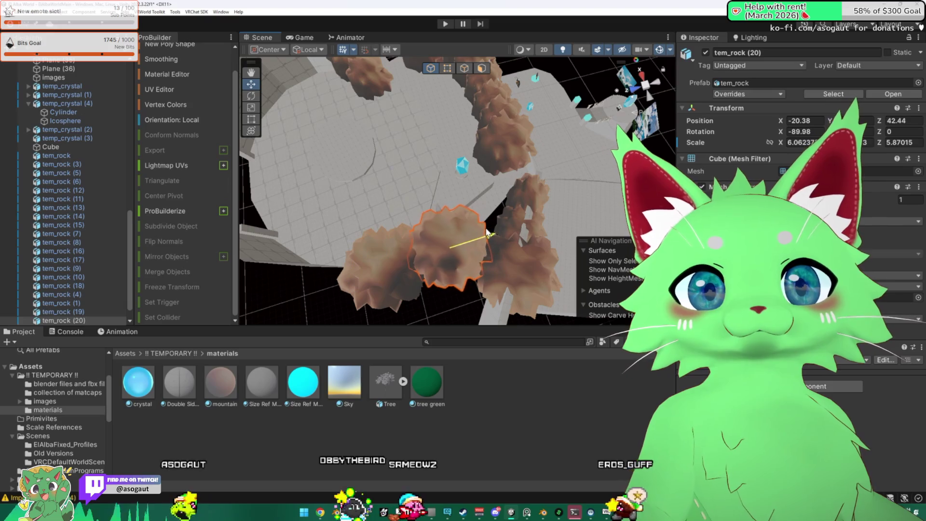
pyautogui.moveTo(432, 212)
pyautogui.mouseDown()
pyautogui.moveTo(431, 191)
pyautogui.moveTo(479, 193)
pyautogui.moveTo(611, 166)
pyautogui.moveTo(464, 149)
pyautogui.moveTo(449, 135)
pyautogui.moveTo(433, 160)
pyautogui.moveTo(405, 163)
pyautogui.moveTo(474, 191)
pyautogui.moveTo(455, 194)
pyautogui.moveTo(495, 210)
pyautogui.moveTo(580, 200)
pyautogui.moveTo(557, 181)
pyautogui.mouseUp()
pyautogui.click(562, 165)
pyautogui.press('f')
# - Reselect the crystal, then select the wall Plane (3) and orbit around it
pyautogui.click(251, 94)
pyautogui.click(454, 194)
pyautogui.click(558, 182)
pyautogui.moveTo(622, 185); pyautogui.dragTo(486, 168)
# - Push the end face of wall Plane (3) outward to lengthen the wall
pyautogui.click(481, 68)
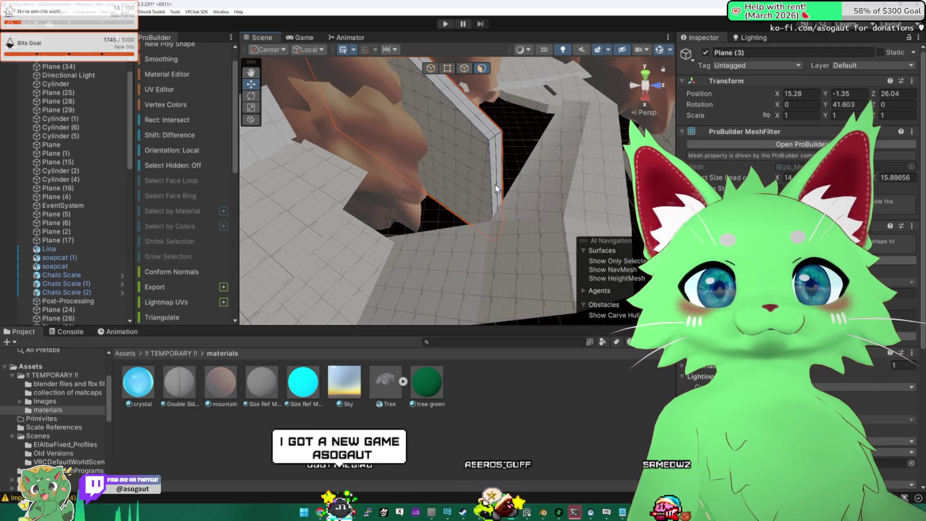
pyautogui.click(497, 189)
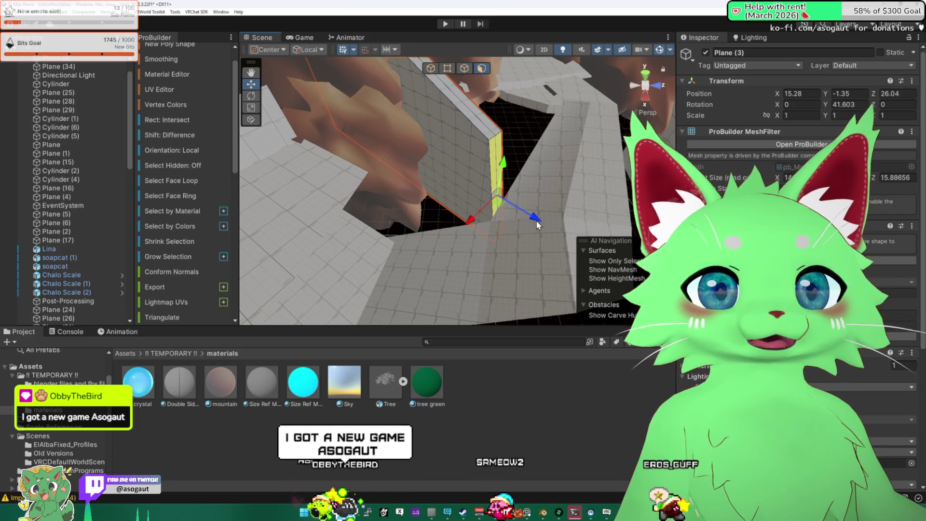
pyautogui.moveTo(540, 221)
pyautogui.mouseDown()
pyautogui.moveTo(560, 228)
pyautogui.moveTo(572, 218)
pyautogui.moveTo(486, 232)
pyautogui.mouseUp()
# - Pick a face and an edge on floor Plane (7), then select floor piece Plane (35)
pyautogui.click(459, 236)
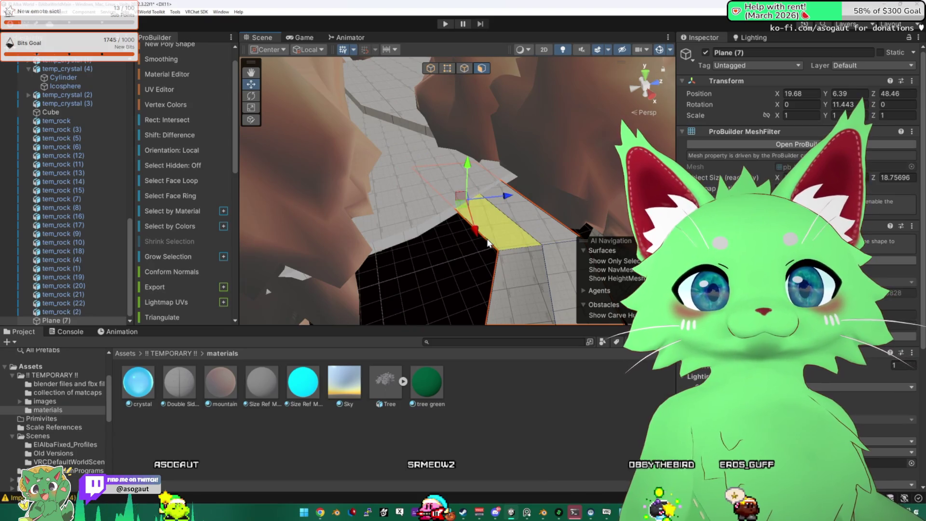
pyautogui.press('k')
pyautogui.click(498, 246)
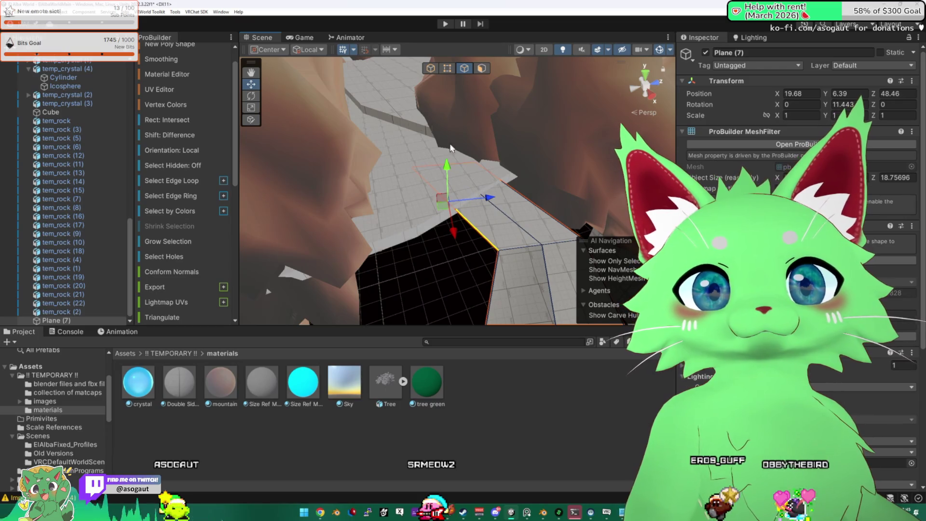
pyautogui.moveTo(490, 203)
pyautogui.mouseDown()
pyautogui.moveTo(233, 248)
pyautogui.moveTo(241, 252)
pyautogui.moveTo(313, 162)
pyautogui.moveTo(347, 197)
pyautogui.moveTo(434, 145)
pyautogui.moveTo(502, 118)
pyautogui.moveTo(691, 126)
pyautogui.moveTo(552, 181)
pyautogui.moveTo(434, 164)
pyautogui.moveTo(603, 156)
pyautogui.mouseUp()
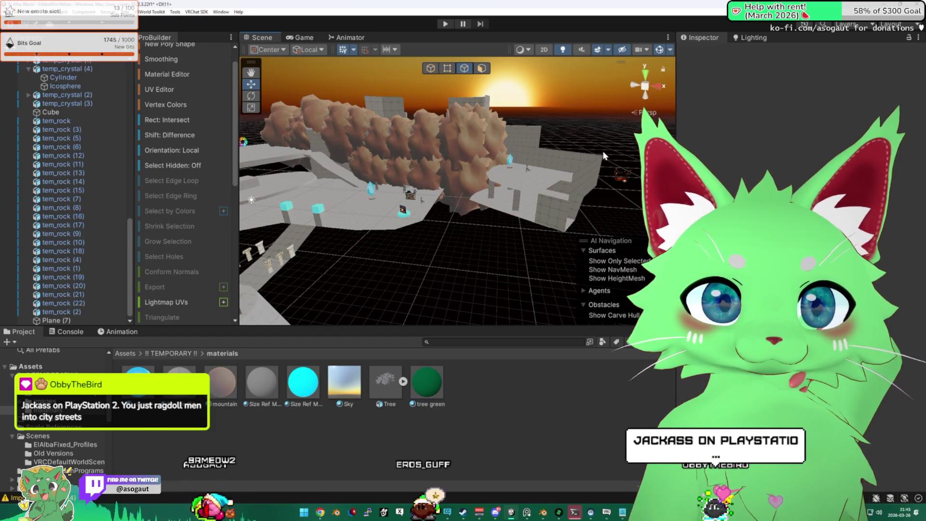
pyautogui.moveTo(588, 206)
pyautogui.mouseDown()
pyautogui.moveTo(550, 213)
pyautogui.moveTo(585, 215)
pyautogui.moveTo(471, 213)
pyautogui.moveTo(441, 232)
pyautogui.moveTo(361, 190)
pyautogui.mouseUp()
pyautogui.click(472, 213)
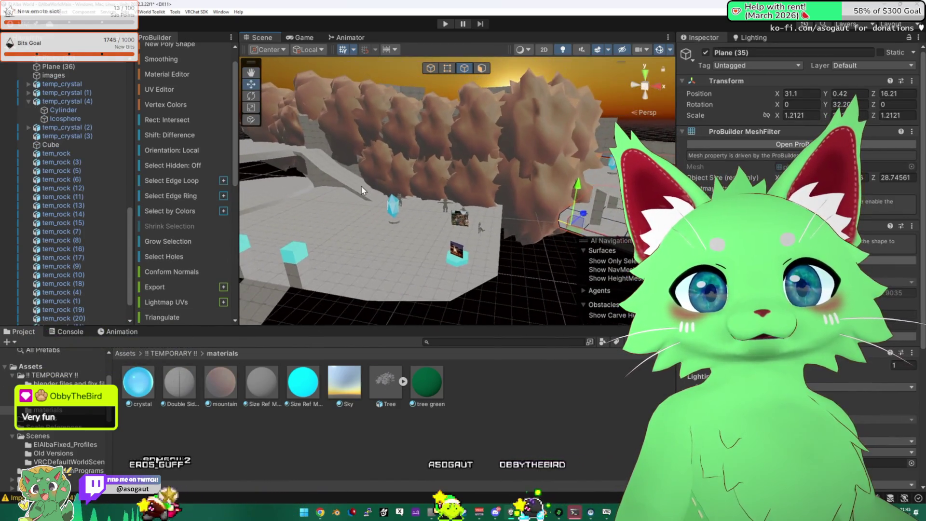
# - Slide the Plane (8) walkway along X toward the platform and turn it to face the other way
pyautogui.click(363, 191)
pyautogui.click(431, 69)
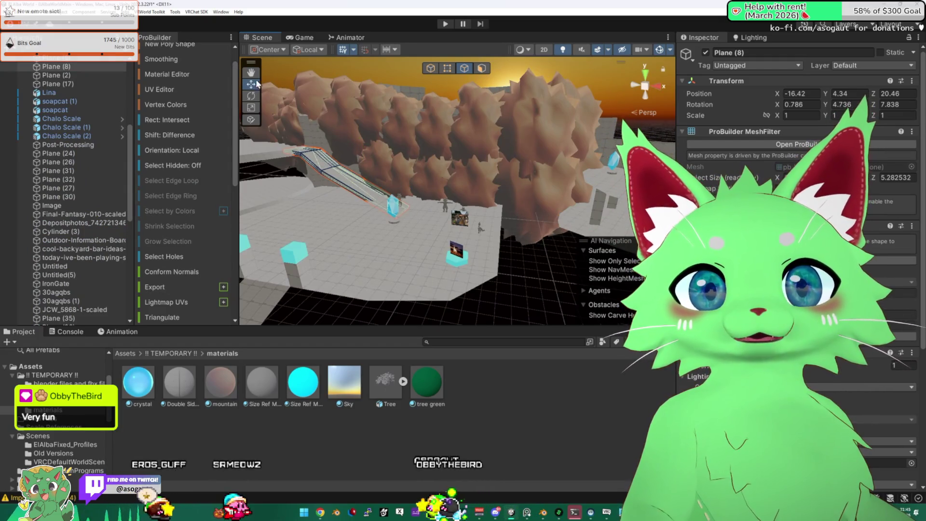
pyautogui.click(431, 68)
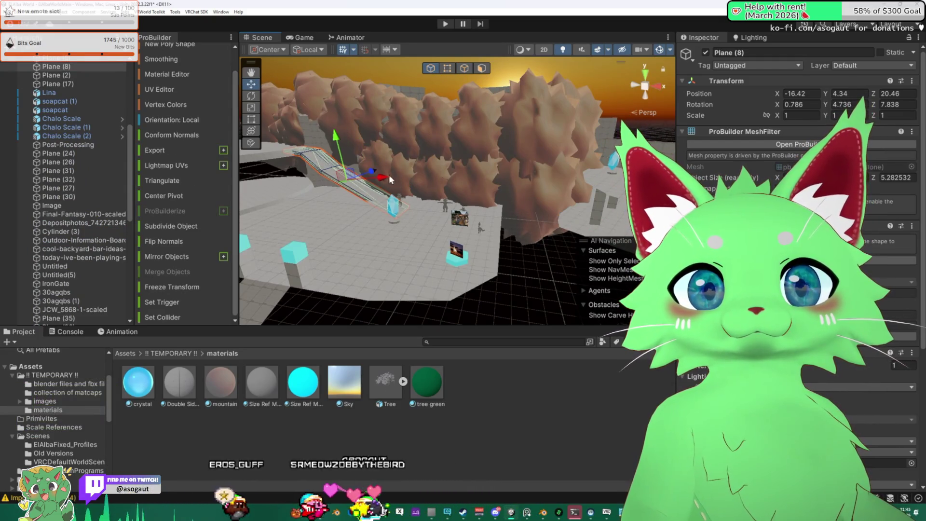
pyautogui.moveTo(480, 149); pyautogui.dragTo(310, 58)
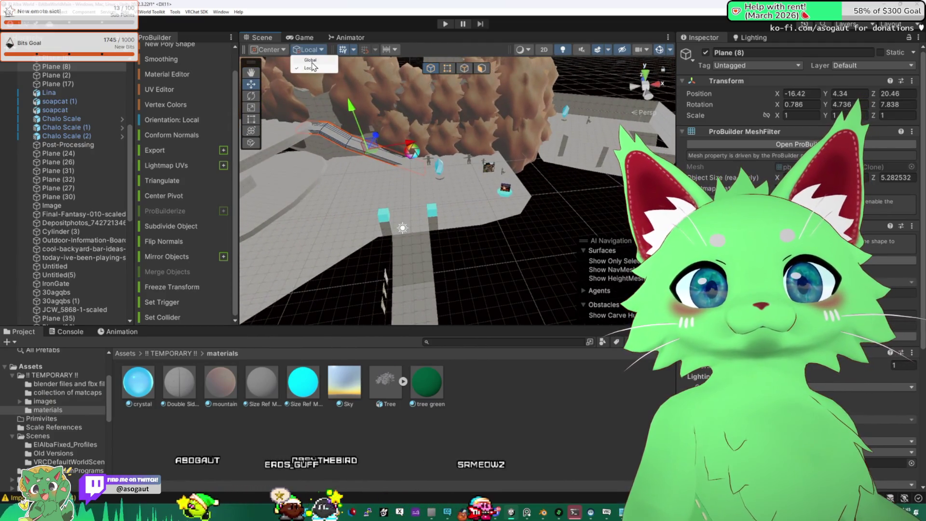
pyautogui.moveTo(558, 145); pyautogui.dragTo(245, 100)
pyautogui.moveTo(441, 174)
pyautogui.mouseDown()
pyautogui.moveTo(395, 164)
pyautogui.moveTo(665, 133)
pyautogui.moveTo(708, 118)
pyautogui.moveTo(295, 97)
pyautogui.mouseUp()
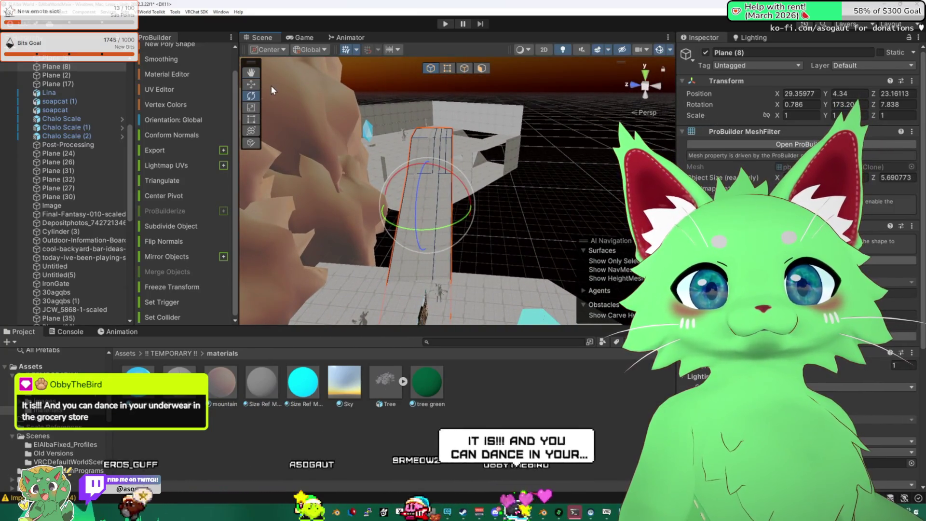
pyautogui.press('w')
pyautogui.moveTo(381, 205)
pyautogui.mouseDown()
pyautogui.moveTo(405, 205)
pyautogui.moveTo(415, 191)
pyautogui.moveTo(429, 209)
pyautogui.mouseUp()
# - Rotate the plank to a steeper tilt, checking its slant from several angles
pyautogui.moveTo(483, 198)
pyautogui.mouseDown()
pyautogui.moveTo(362, 194)
pyautogui.moveTo(530, 247)
pyautogui.moveTo(593, 195)
pyautogui.moveTo(651, 183)
pyautogui.mouseUp()
pyautogui.press('f')
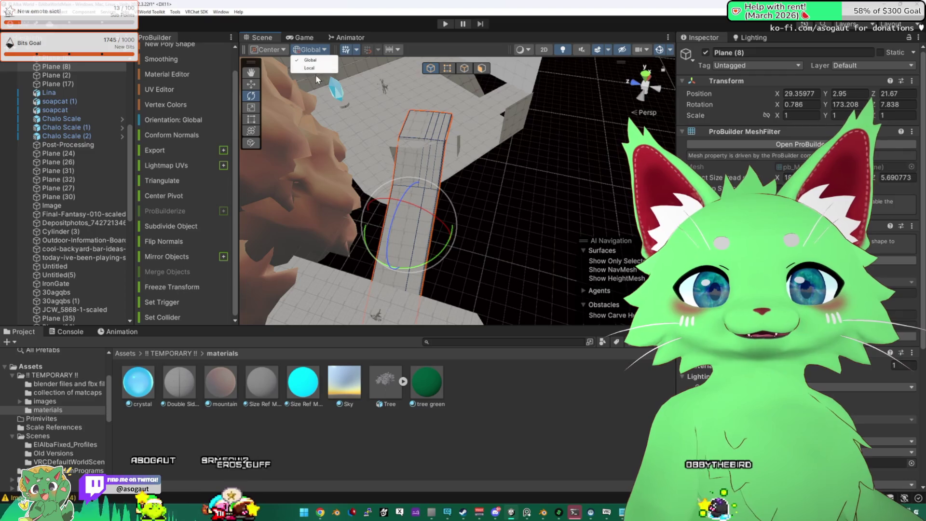
pyautogui.moveTo(446, 253)
pyautogui.mouseDown()
pyautogui.moveTo(397, 236)
pyautogui.moveTo(460, 244)
pyautogui.mouseUp()
pyautogui.moveTo(435, 238)
pyautogui.mouseDown()
pyautogui.moveTo(428, 202)
pyautogui.moveTo(365, 170)
pyautogui.mouseUp()
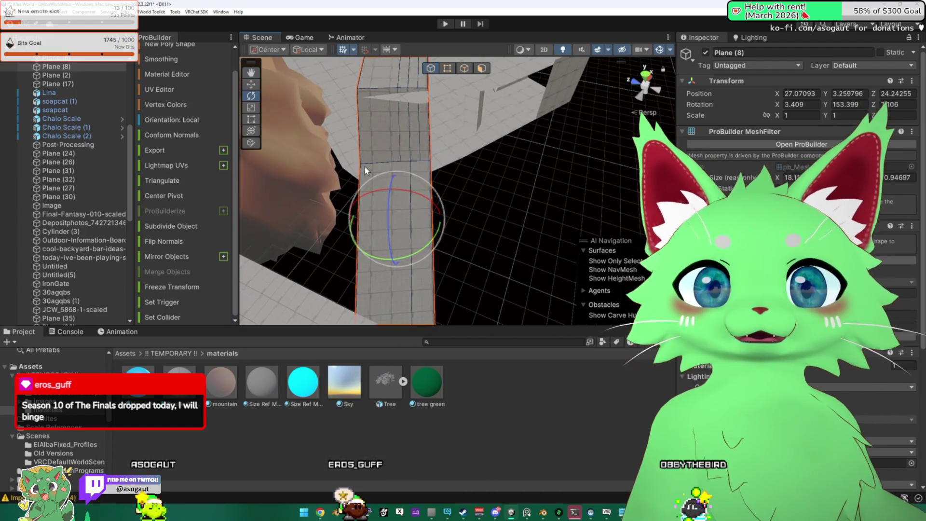
pyautogui.moveTo(440, 221)
pyautogui.mouseDown()
pyautogui.moveTo(461, 218)
pyautogui.moveTo(396, 203)
pyautogui.moveTo(309, 135)
pyautogui.mouseUp()
pyautogui.press('e')
pyautogui.moveTo(530, 192)
pyautogui.mouseDown()
pyautogui.moveTo(527, 203)
pyautogui.moveTo(275, 78)
pyautogui.mouseUp()
# - Switch the handles to global orientation and slide the plank along the X axis
pyautogui.click(250, 84)
pyautogui.click(308, 49)
pyautogui.click(310, 60)
pyautogui.moveTo(442, 224)
pyautogui.mouseDown()
pyautogui.moveTo(433, 228)
pyautogui.moveTo(399, 186)
pyautogui.moveTo(458, 214)
pyautogui.moveTo(566, 209)
pyautogui.moveTo(543, 167)
pyautogui.moveTo(507, 194)
pyautogui.moveTo(419, 212)
pyautogui.moveTo(445, 215)
pyautogui.moveTo(230, 152)
pyautogui.moveTo(207, 131)
pyautogui.moveTo(160, 130)
pyautogui.moveTo(345, 194)
pyautogui.mouseUp()
pyautogui.scroll(3, 482, 220)
# - With local handle orientation, tilt the ramp to a steeper slope
pyautogui.press('e')
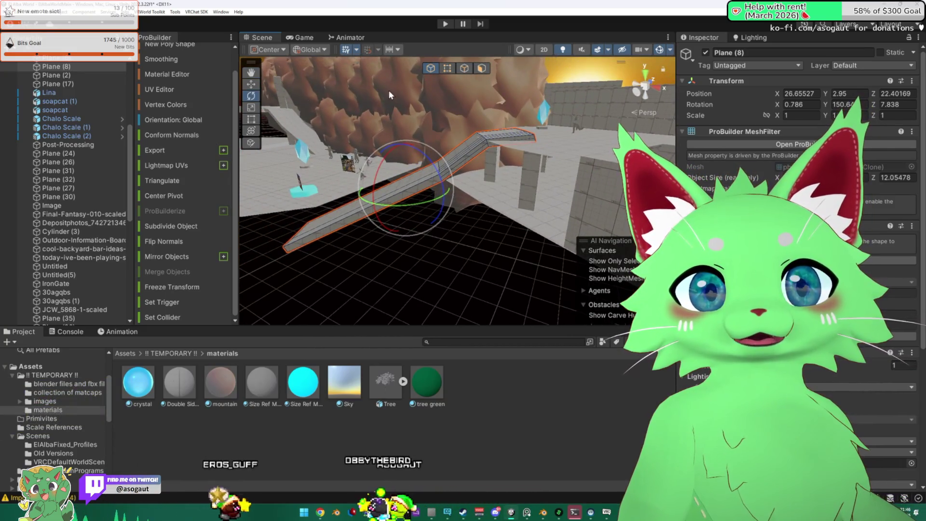
pyautogui.click(310, 49)
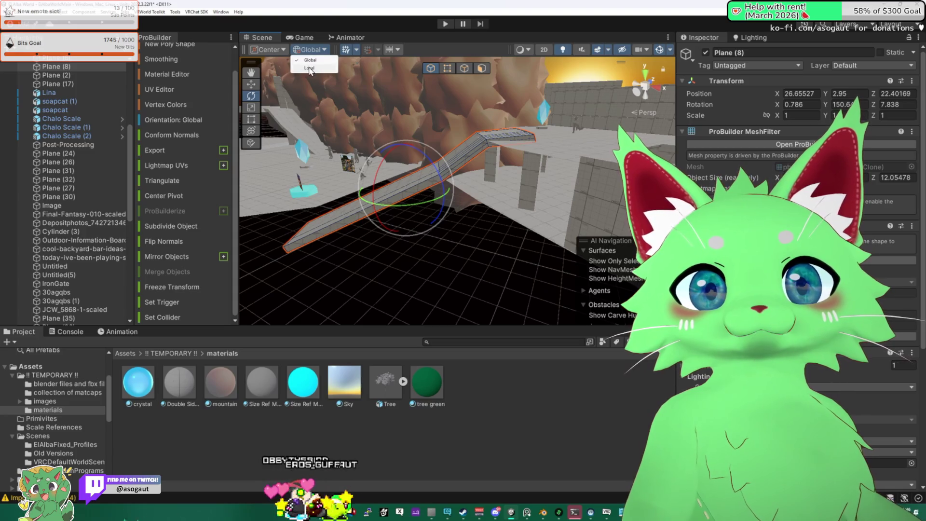
pyautogui.click(305, 67)
pyautogui.moveTo(442, 173)
pyautogui.mouseDown()
pyautogui.moveTo(515, 185)
pyautogui.moveTo(507, 145)
pyautogui.moveTo(309, 142)
pyautogui.moveTo(288, 182)
pyautogui.moveTo(434, 159)
pyautogui.mouseUp()
pyautogui.press('w')
# - Pick a face on the ramp surface, then open the shared desk photo in the chat app
pyautogui.press('l')
pyautogui.click(494, 151)
pyautogui.moveTo(494, 151)
pyautogui.mouseDown()
pyautogui.moveTo(363, 150)
pyautogui.moveTo(594, 205)
pyautogui.mouseUp()
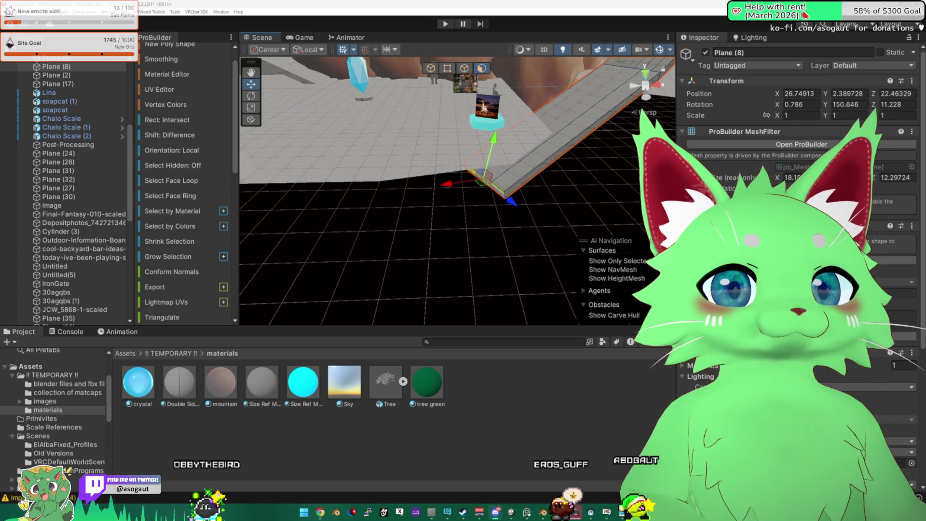
pyautogui.click(870, 51)
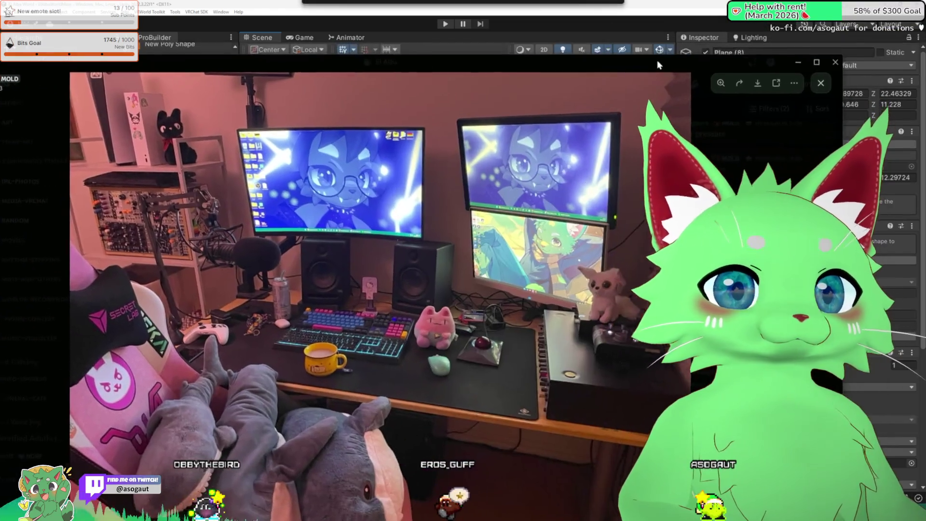
pyautogui.moveTo(657, 60); pyautogui.dragTo(638, 31)
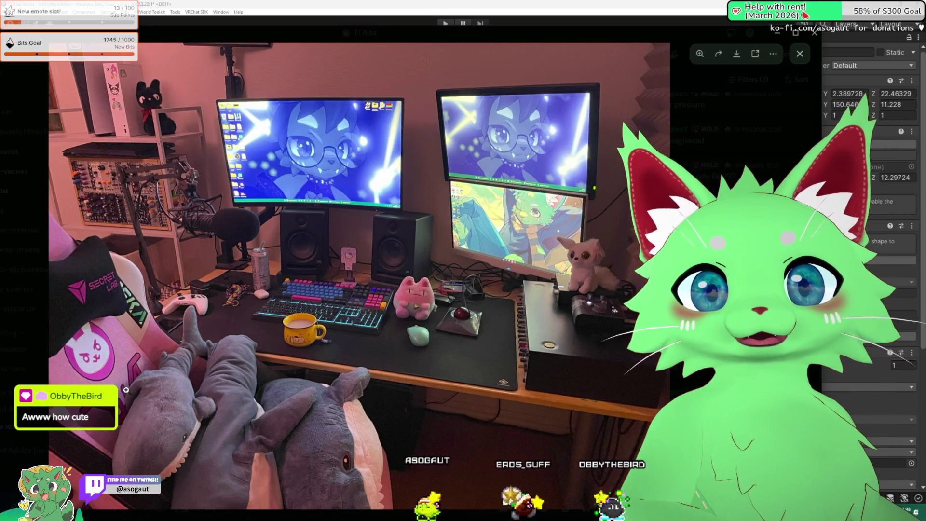
pyautogui.click(150, 327)
pyautogui.click(152, 343)
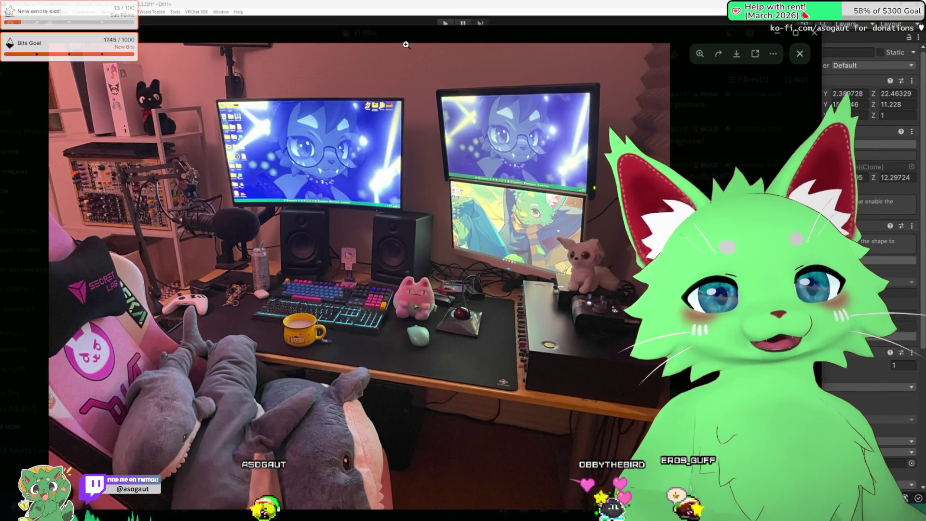
pyautogui.click(149, 208)
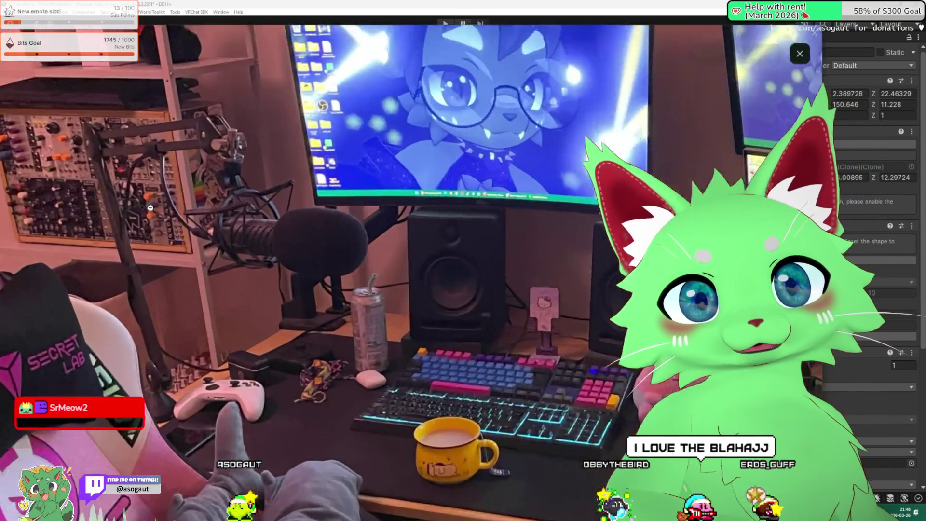
pyautogui.click(303, 256)
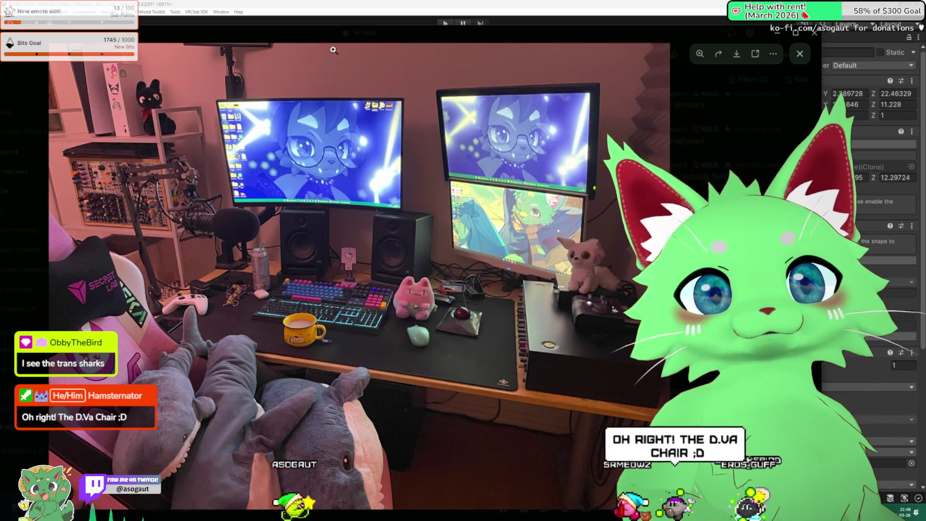
pyautogui.moveTo(326, 31)
pyautogui.mouseDown()
pyautogui.moveTo(337, 33)
pyautogui.moveTo(338, 0)
pyautogui.mouseUp()
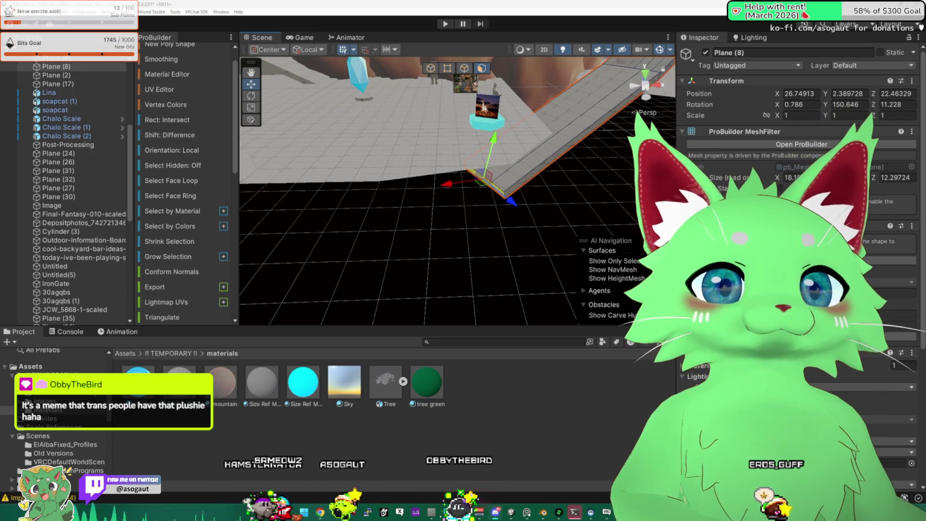
pyautogui.moveTo(554, 164)
pyautogui.mouseDown()
pyautogui.moveTo(460, 131)
pyautogui.moveTo(532, 184)
pyautogui.moveTo(424, 140)
pyautogui.mouseUp()
pyautogui.press('w')
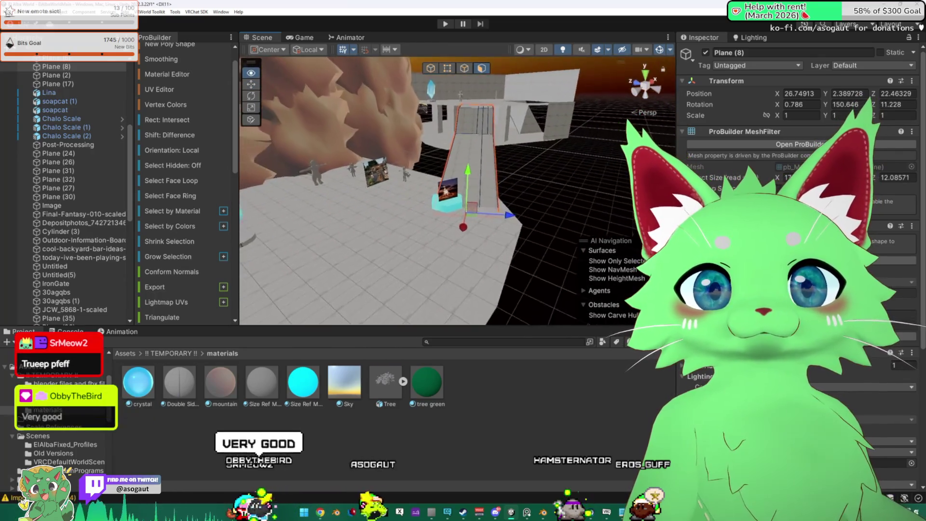
pyautogui.moveTo(384, 243); pyautogui.dragTo(474, 235)
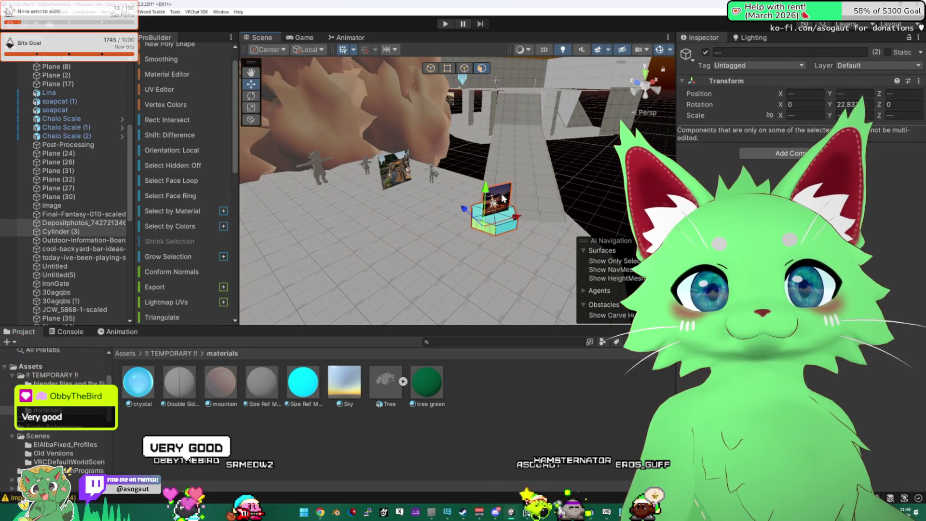
pyautogui.moveTo(460, 236); pyautogui.dragTo(446, 98)
pyautogui.click(430, 68)
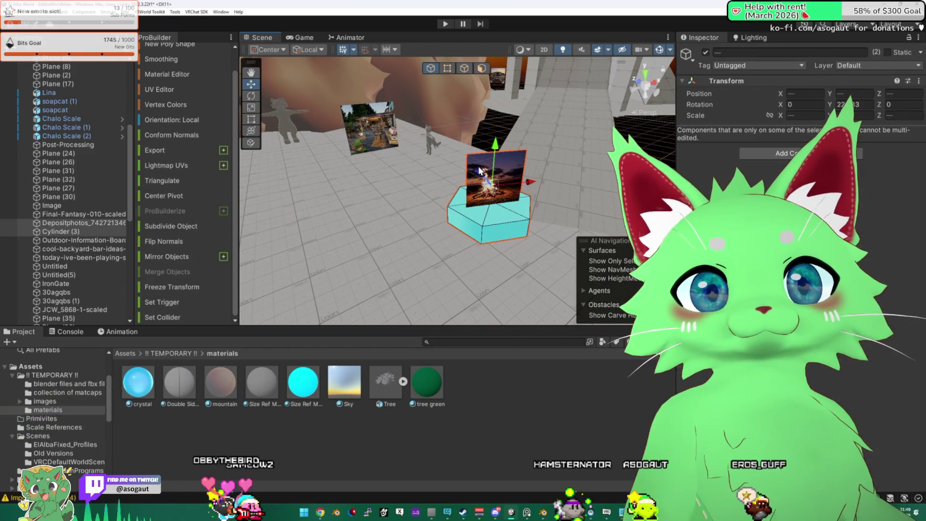
pyautogui.moveTo(530, 183)
pyautogui.mouseDown()
pyautogui.moveTo(487, 237)
pyautogui.moveTo(371, 205)
pyautogui.moveTo(447, 183)
pyautogui.mouseUp()
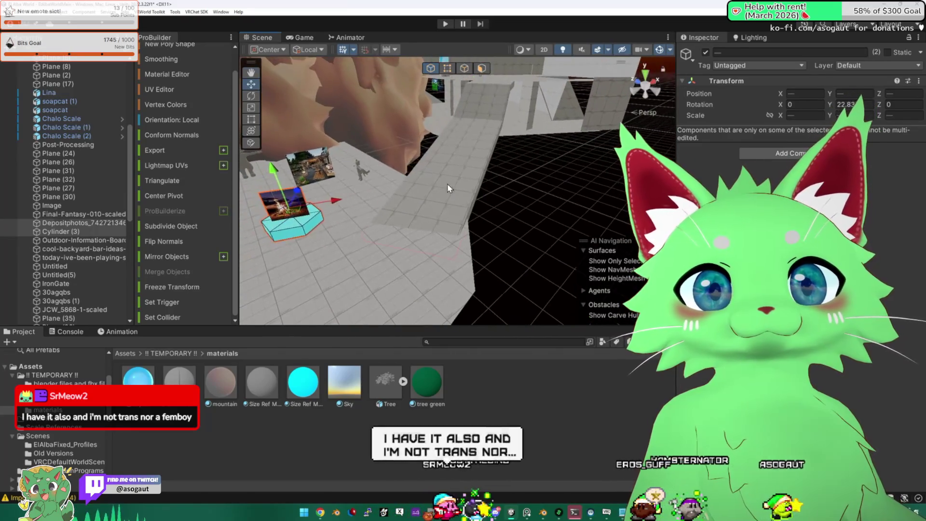
pyautogui.click(447, 183)
pyautogui.moveTo(515, 185)
pyautogui.mouseDown()
pyautogui.moveTo(395, 164)
pyautogui.moveTo(532, 126)
pyautogui.moveTo(490, 139)
pyautogui.moveTo(542, 103)
pyautogui.moveTo(707, 154)
pyautogui.moveTo(715, 145)
pyautogui.moveTo(665, 146)
pyautogui.moveTo(568, 105)
pyautogui.moveTo(580, 155)
pyautogui.moveTo(314, 103)
pyautogui.mouseUp()
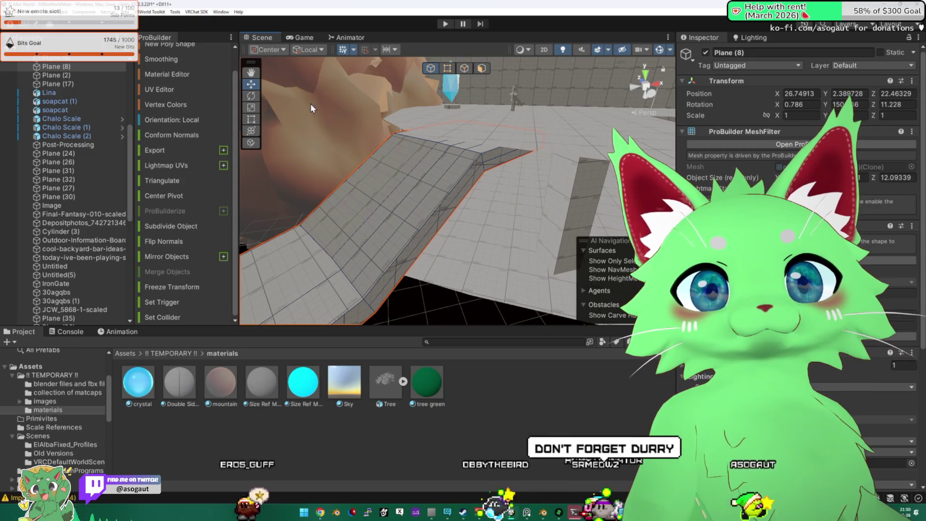
# - Select the face at the ramp's bend and the long edge along its ridge
pyautogui.moveTo(475, 121); pyautogui.dragTo(475, 168)
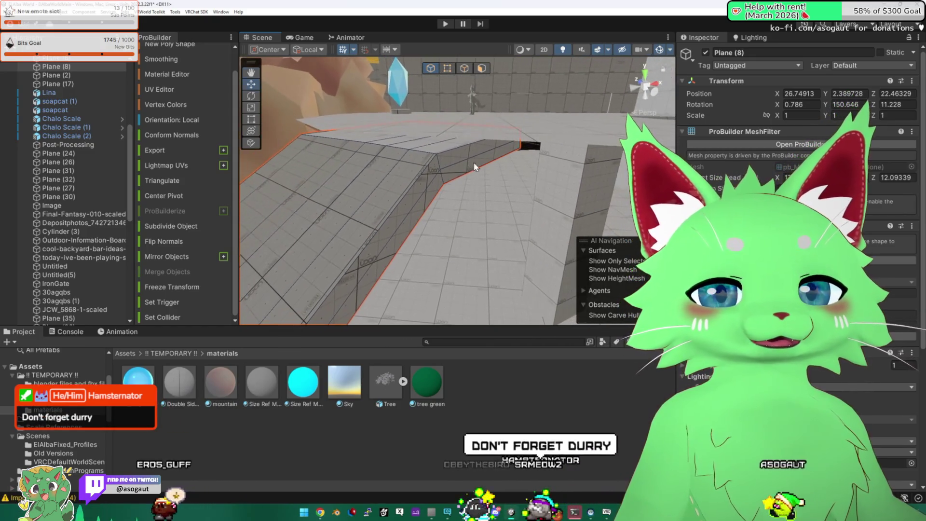
pyautogui.click(437, 151)
pyautogui.press('f')
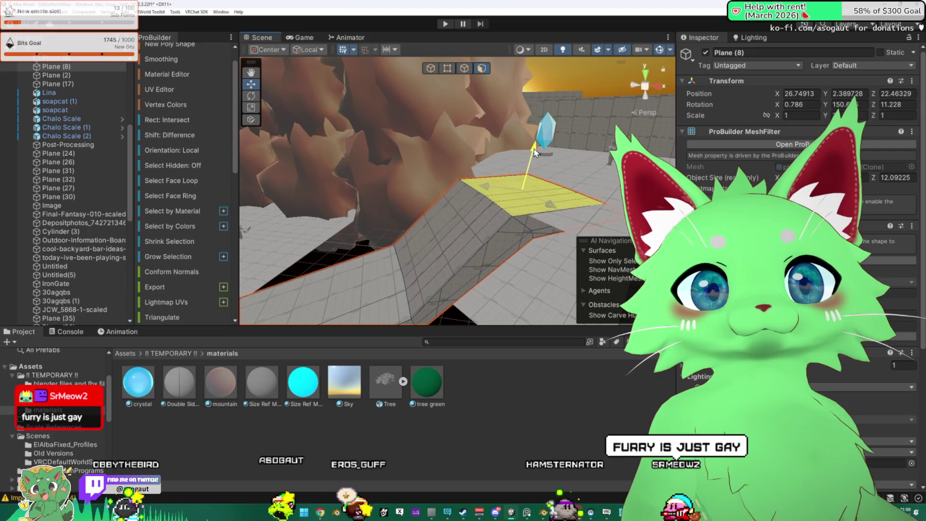
pyautogui.moveTo(514, 171); pyautogui.dragTo(471, 104)
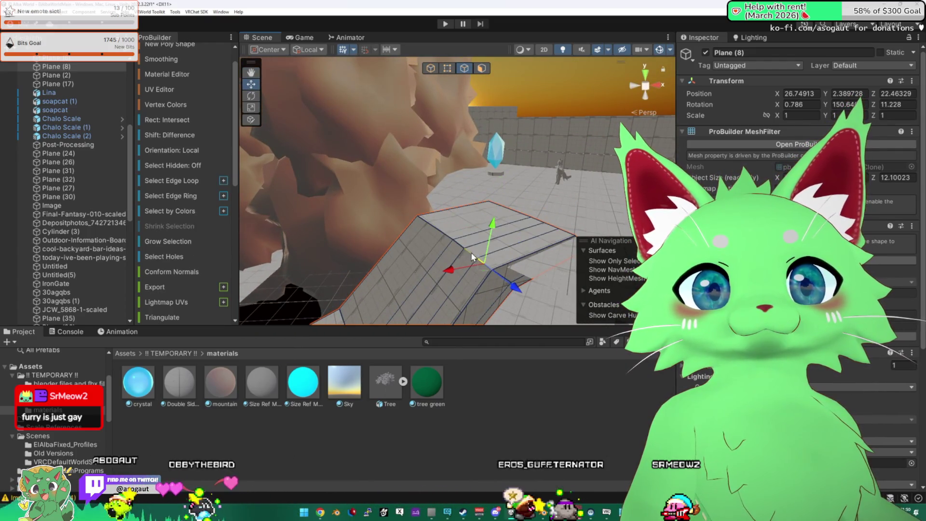
pyautogui.click(441, 228)
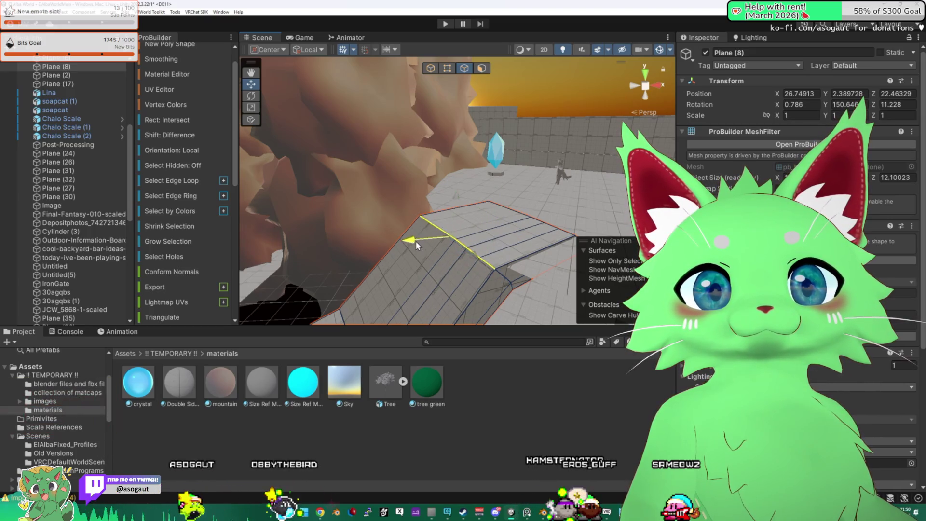
# - Clear the selection, then reselect ramp Plane (8) and frame it
pyautogui.moveTo(411, 246); pyautogui.dragTo(513, 224)
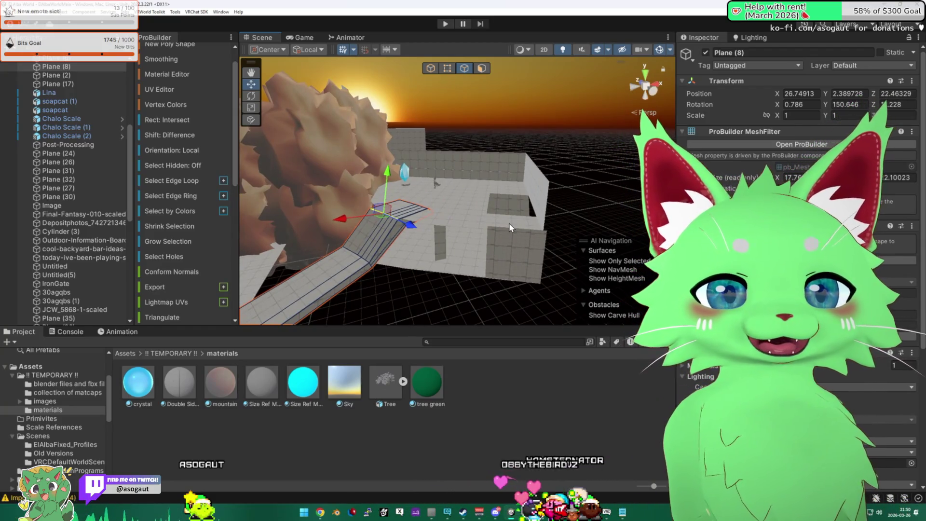
pyautogui.moveTo(513, 218)
pyautogui.mouseDown()
pyautogui.moveTo(467, 259)
pyautogui.moveTo(374, 244)
pyautogui.moveTo(388, 223)
pyautogui.moveTo(381, 233)
pyautogui.mouseUp()
pyautogui.click(468, 258)
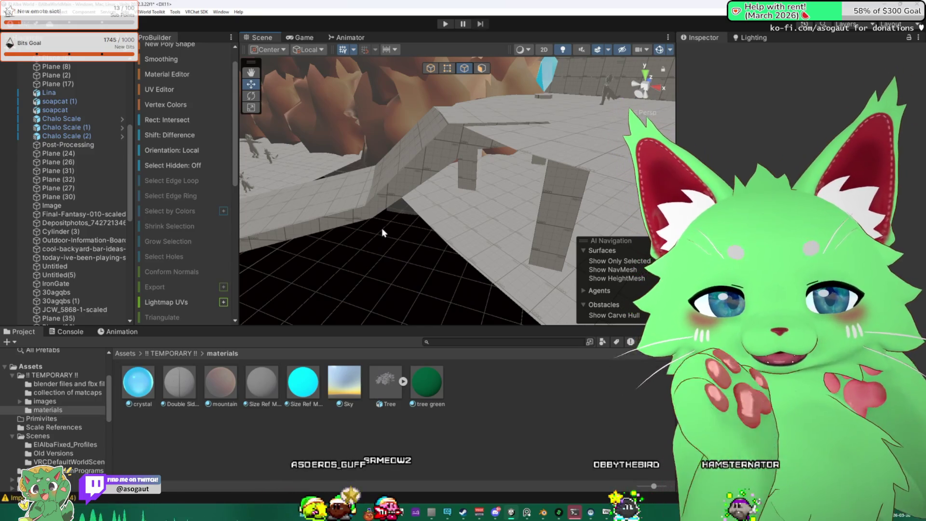
pyautogui.moveTo(396, 221)
pyautogui.mouseDown()
pyautogui.moveTo(413, 205)
pyautogui.moveTo(399, 213)
pyautogui.moveTo(456, 203)
pyautogui.mouseUp()
pyautogui.click(455, 204)
pyautogui.press('f')
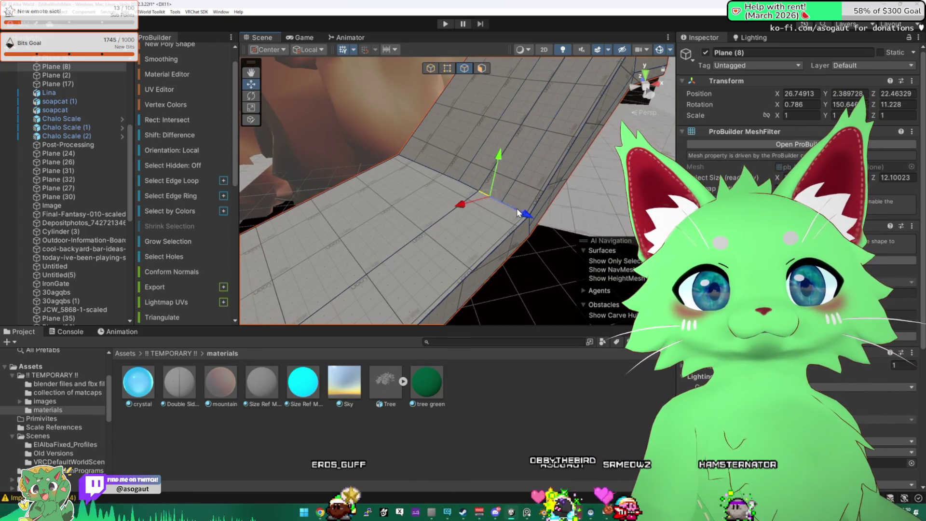
pyautogui.moveTo(502, 208)
pyautogui.mouseDown()
pyautogui.moveTo(550, 196)
pyautogui.moveTo(457, 184)
pyautogui.mouseUp()
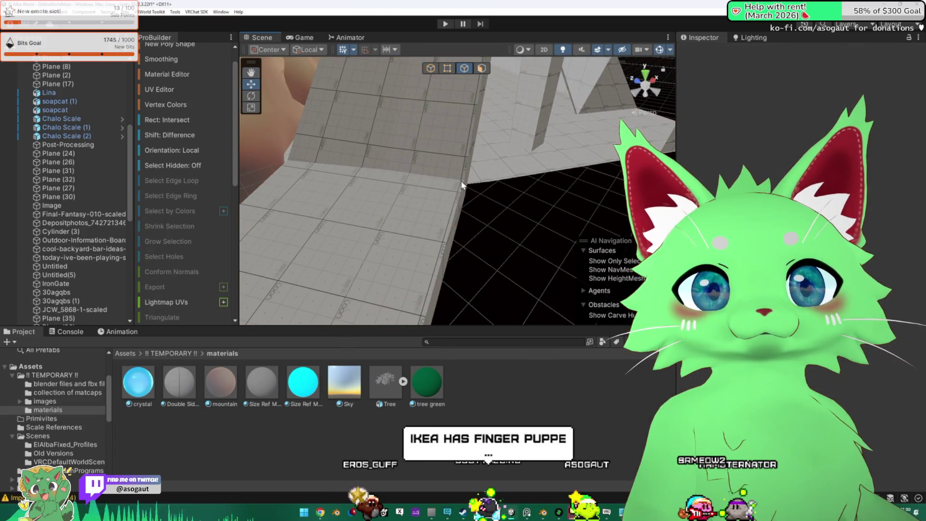
# - Select the edge where the slope meets the flat top, then floor pieces Plane (35) and Plane (16)
pyautogui.click(362, 171)
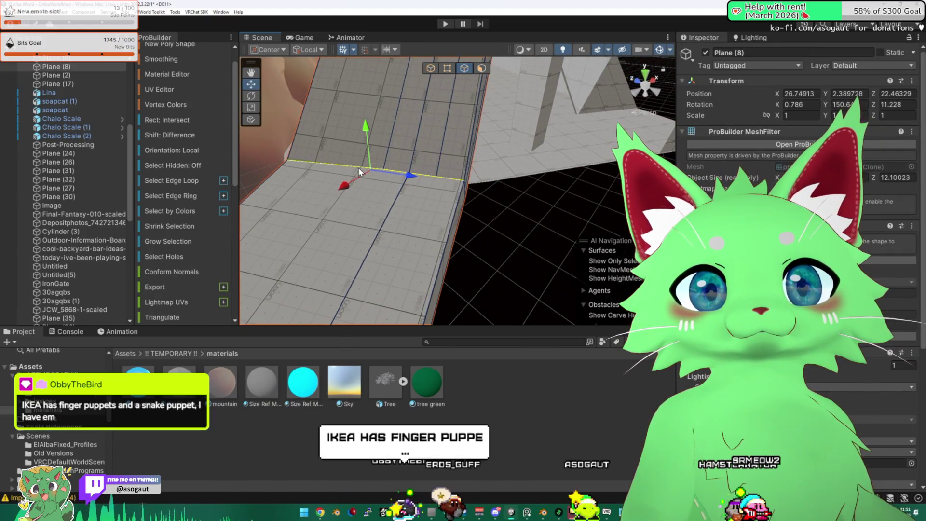
pyautogui.moveTo(370, 134)
pyautogui.mouseDown()
pyautogui.moveTo(365, 89)
pyautogui.moveTo(333, 163)
pyautogui.moveTo(298, 150)
pyautogui.moveTo(403, 139)
pyautogui.moveTo(376, 169)
pyautogui.moveTo(278, 159)
pyautogui.moveTo(486, 133)
pyautogui.moveTo(441, 125)
pyautogui.moveTo(602, 165)
pyautogui.moveTo(322, 153)
pyautogui.moveTo(395, 174)
pyautogui.moveTo(425, 193)
pyautogui.moveTo(400, 60)
pyautogui.mouseUp()
pyautogui.click(404, 140)
pyautogui.click(430, 196)
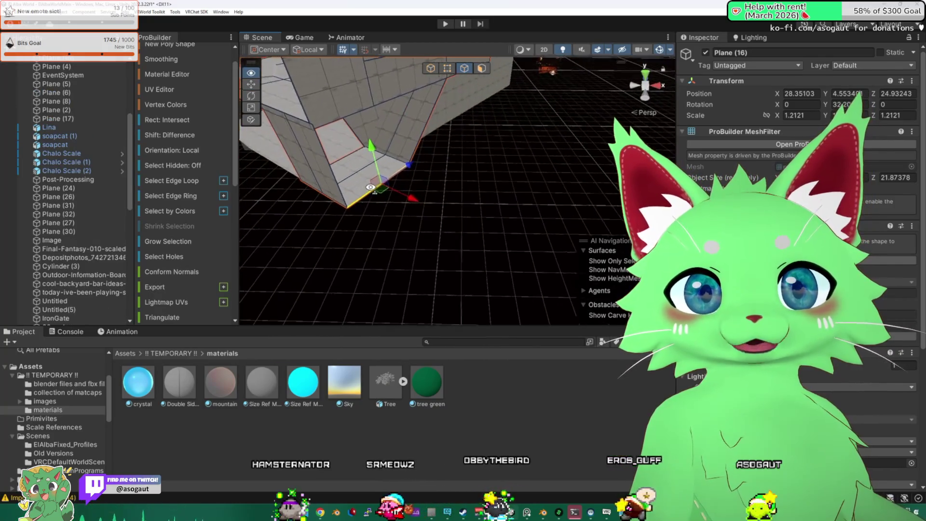
pyautogui.press('h')
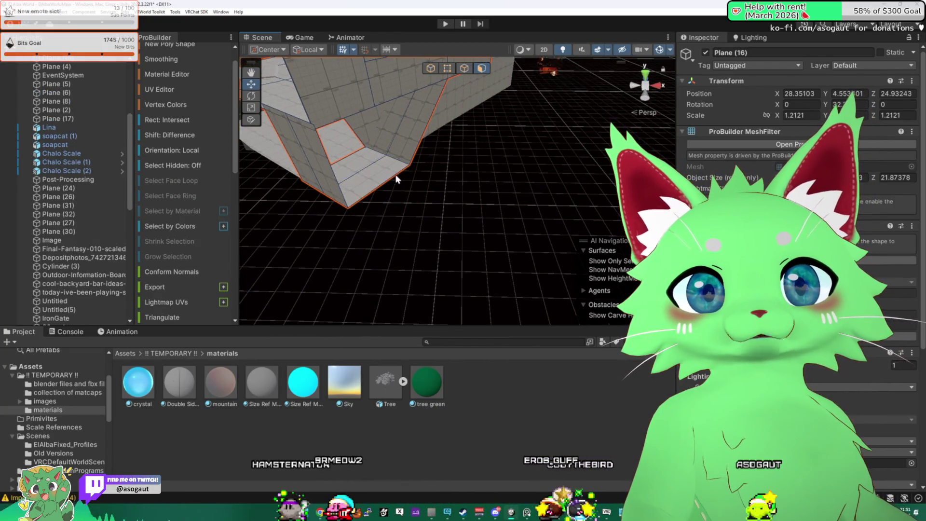
pyautogui.press('h')
pyautogui.press('h')
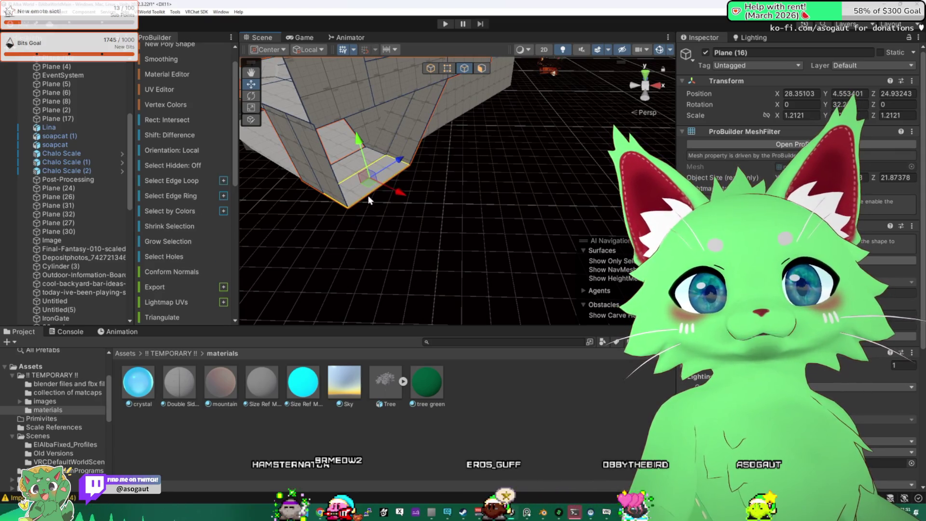
pyautogui.click(370, 198)
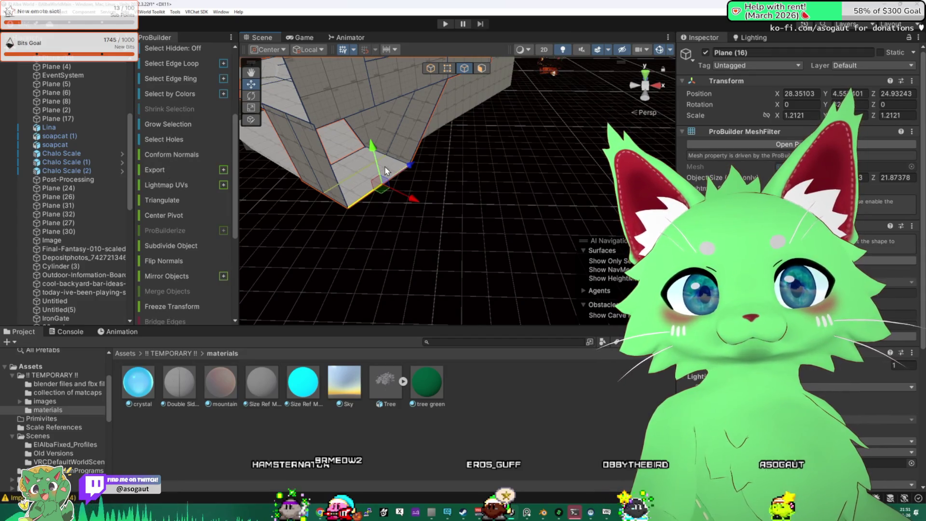
pyautogui.scroll(-5, 176, 138)
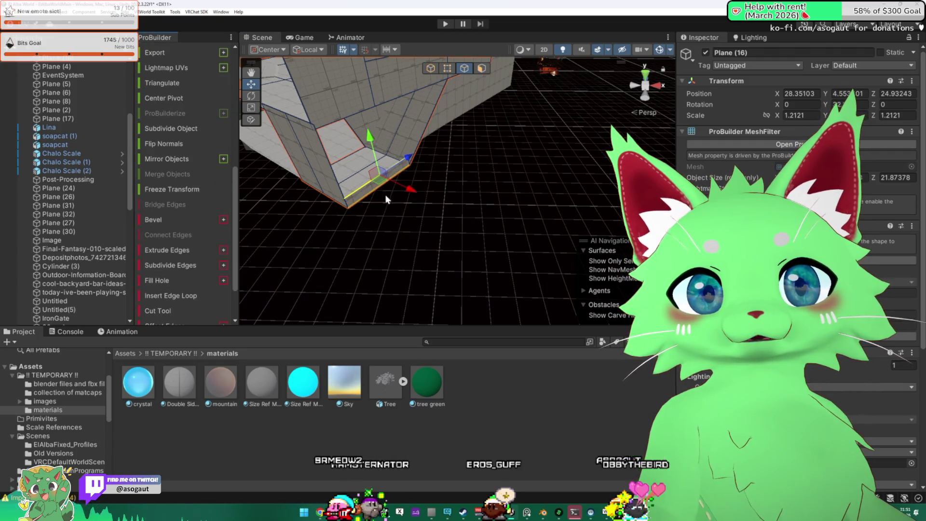
pyautogui.moveTo(457, 179)
pyautogui.mouseDown()
pyautogui.moveTo(371, 212)
pyautogui.moveTo(528, 190)
pyautogui.moveTo(392, 167)
pyautogui.moveTo(470, 68)
pyautogui.moveTo(367, 126)
pyautogui.moveTo(216, 172)
pyautogui.moveTo(40, 164)
pyautogui.moveTo(9, 137)
pyautogui.moveTo(157, 135)
pyautogui.mouseUp()
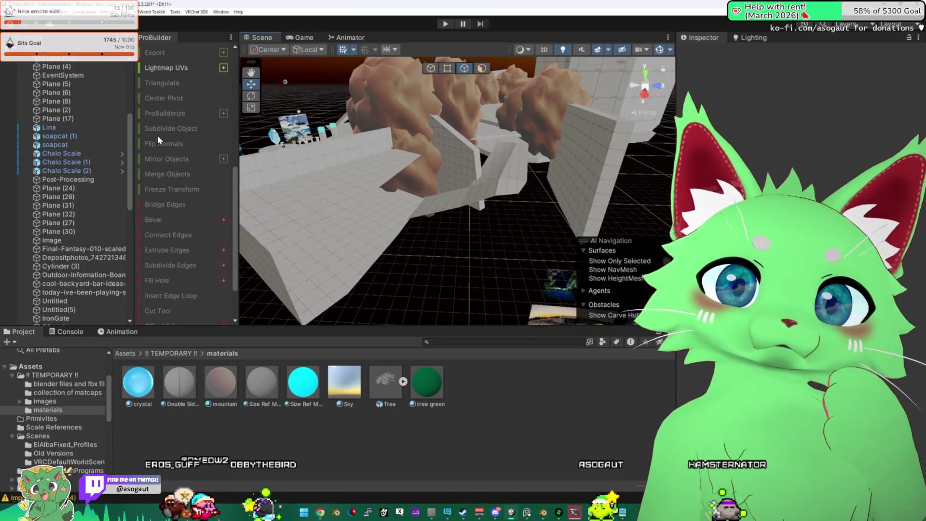
# - Move a tem_rock piece down and to the left, then further right along the level's edge
pyautogui.moveTo(318, 201)
pyautogui.mouseDown()
pyautogui.moveTo(420, 224)
pyautogui.moveTo(411, 184)
pyautogui.moveTo(381, 188)
pyautogui.mouseUp()
pyautogui.click(383, 194)
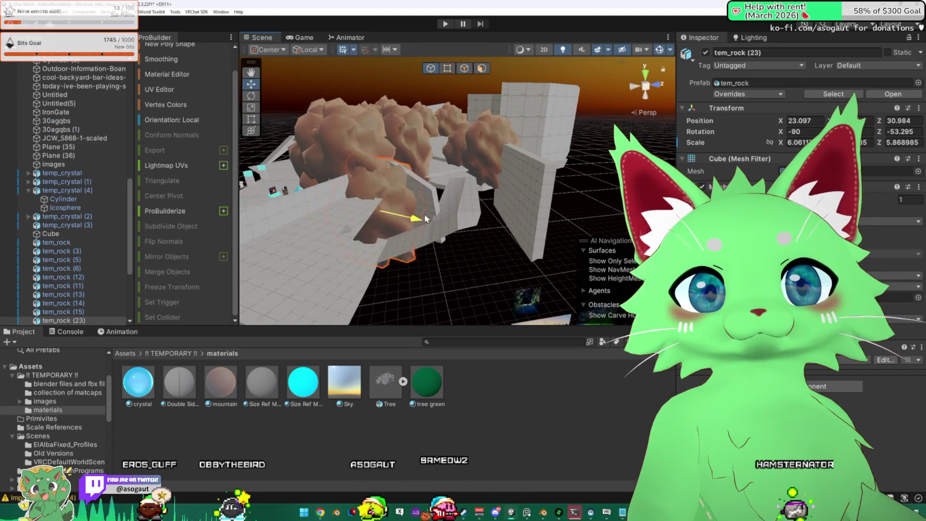
pyautogui.moveTo(404, 246); pyautogui.dragTo(361, 284)
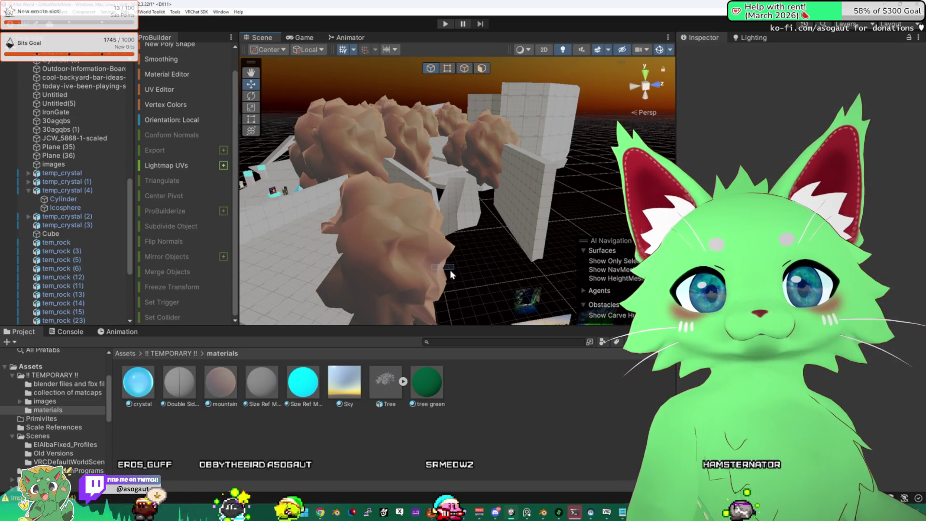
pyautogui.moveTo(423, 253); pyautogui.dragTo(347, 241)
pyautogui.moveTo(508, 245)
pyautogui.mouseDown()
pyautogui.moveTo(561, 236)
pyautogui.moveTo(202, 187)
pyautogui.moveTo(479, 108)
pyautogui.moveTo(423, 174)
pyautogui.moveTo(487, 196)
pyautogui.moveTo(376, 221)
pyautogui.moveTo(556, 213)
pyautogui.moveTo(452, 247)
pyautogui.moveTo(404, 218)
pyautogui.moveTo(618, 241)
pyautogui.moveTo(600, 228)
pyautogui.mouseUp()
pyautogui.click(453, 247)
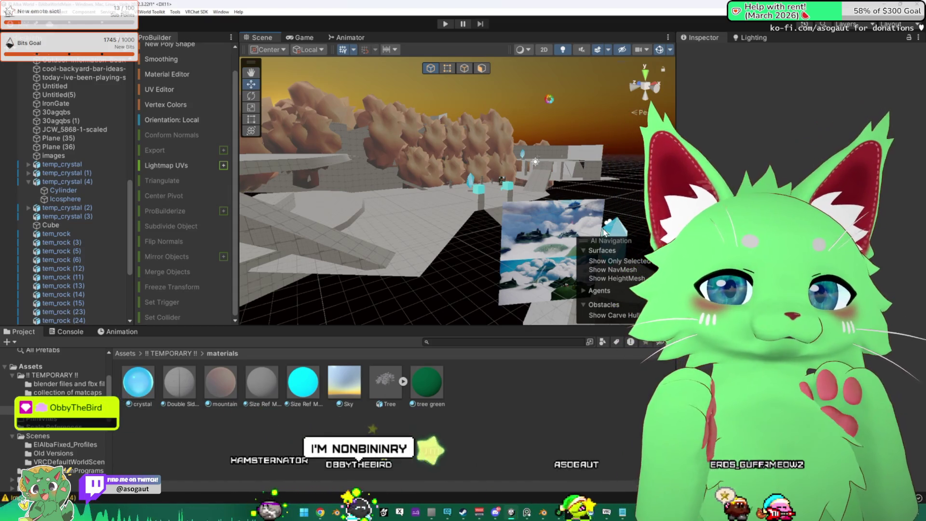
# - Shrink the sky picture to 0.799 scale and set it farther back beside the crystal
pyautogui.moveTo(575, 214)
pyautogui.mouseDown()
pyautogui.moveTo(324, 238)
pyautogui.moveTo(327, 231)
pyautogui.moveTo(125, 213)
pyautogui.moveTo(463, 214)
pyautogui.moveTo(400, 190)
pyautogui.moveTo(429, 207)
pyautogui.mouseUp()
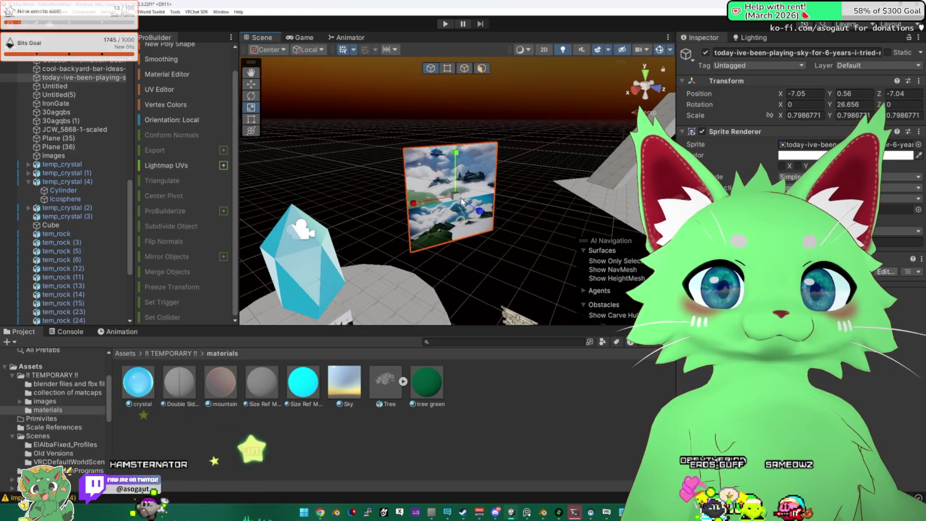
pyautogui.press('f')
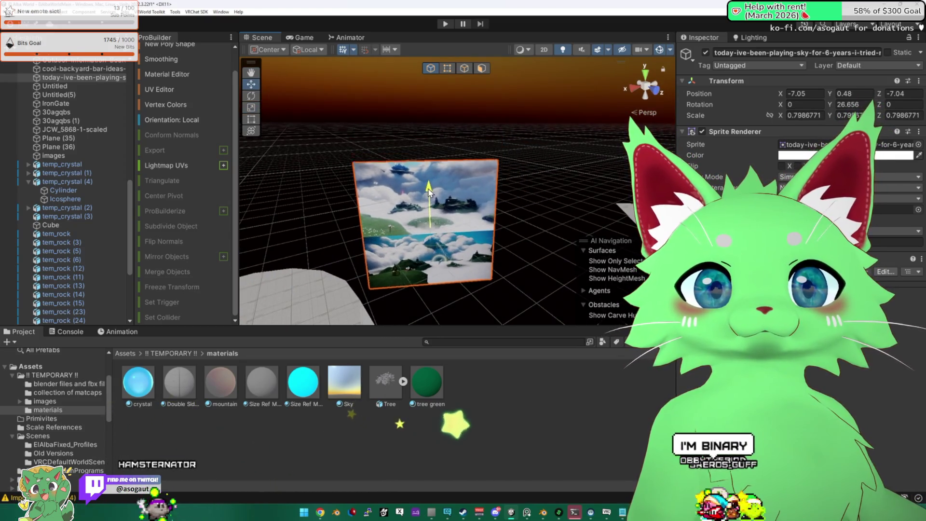
pyautogui.scroll(-5, 434, 203)
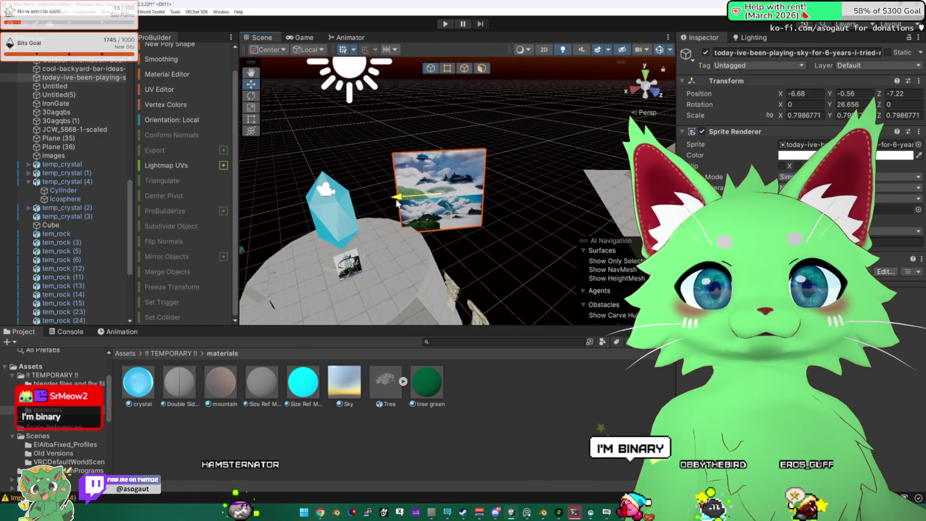
pyautogui.moveTo(398, 197); pyautogui.dragTo(424, 195)
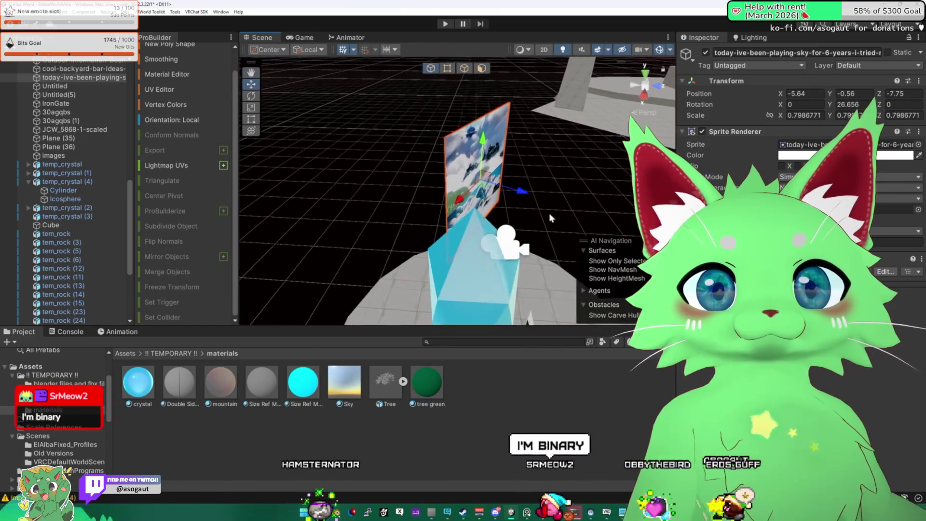
pyautogui.moveTo(521, 190)
pyautogui.mouseDown()
pyautogui.moveTo(464, 179)
pyautogui.moveTo(448, 197)
pyautogui.moveTo(383, 140)
pyautogui.moveTo(485, 169)
pyautogui.moveTo(777, 171)
pyautogui.moveTo(797, 94)
pyautogui.moveTo(825, 76)
pyautogui.moveTo(814, 98)
pyautogui.moveTo(836, 102)
pyautogui.moveTo(772, 89)
pyautogui.moveTo(797, 100)
pyautogui.moveTo(528, 140)
pyautogui.moveTo(555, 148)
pyautogui.mouseUp()
# - Adjust the rotation of several wall rocks, including tem_rock (4), then deselect
pyautogui.click(502, 147)
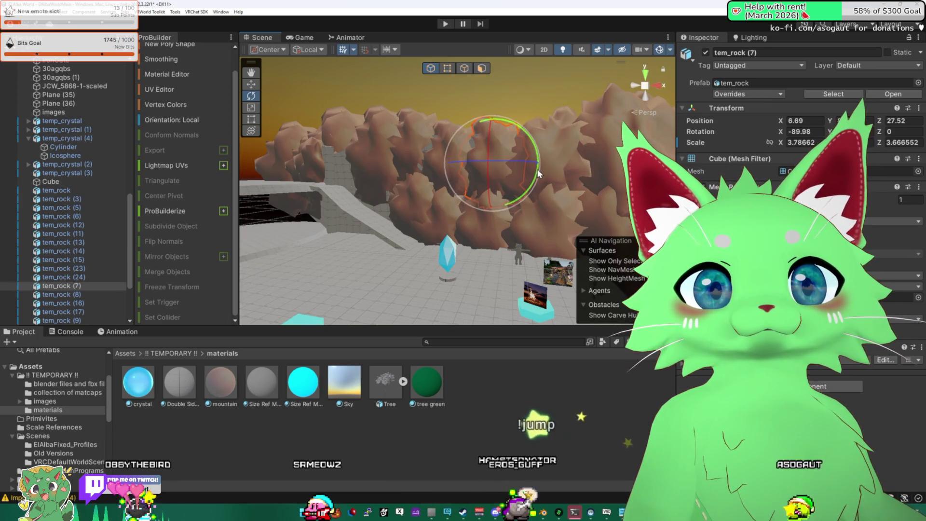
pyautogui.click(451, 142)
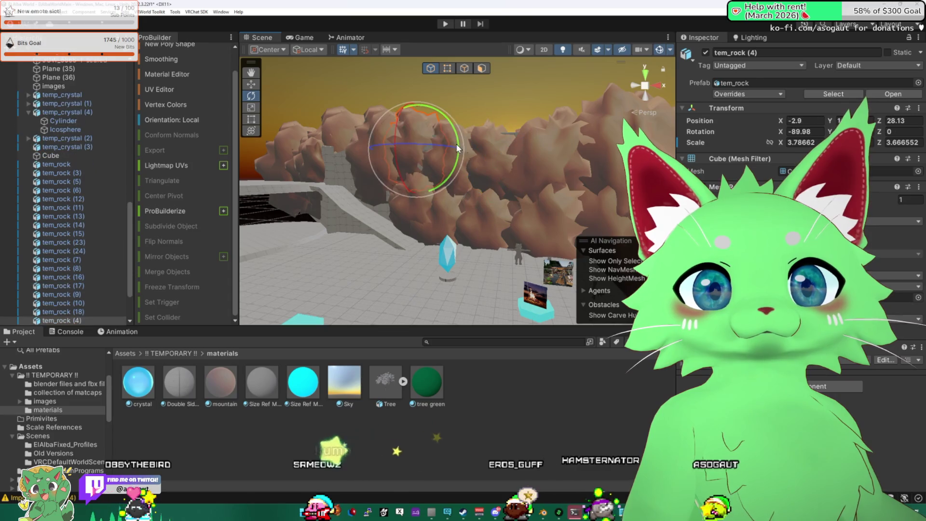
pyautogui.moveTo(457, 189)
pyautogui.mouseDown()
pyautogui.moveTo(497, 181)
pyautogui.moveTo(476, 181)
pyautogui.mouseUp()
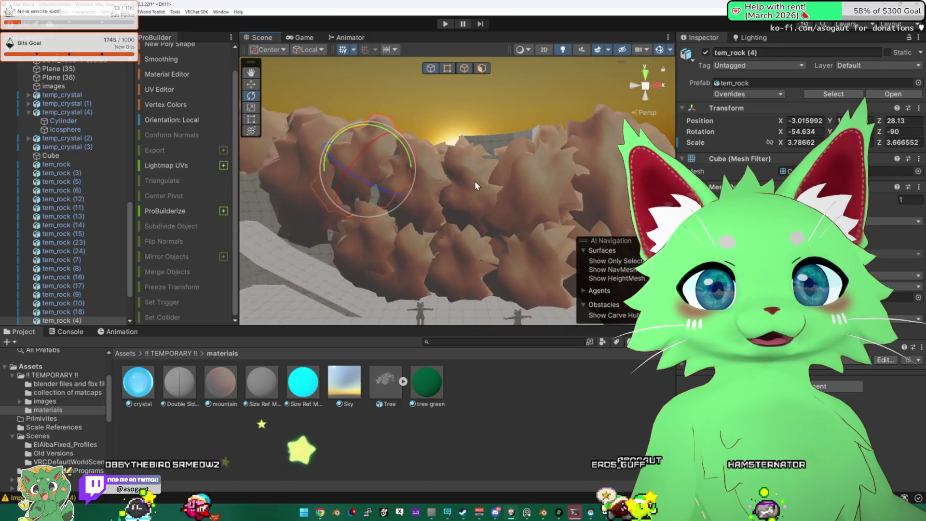
pyautogui.click(504, 181)
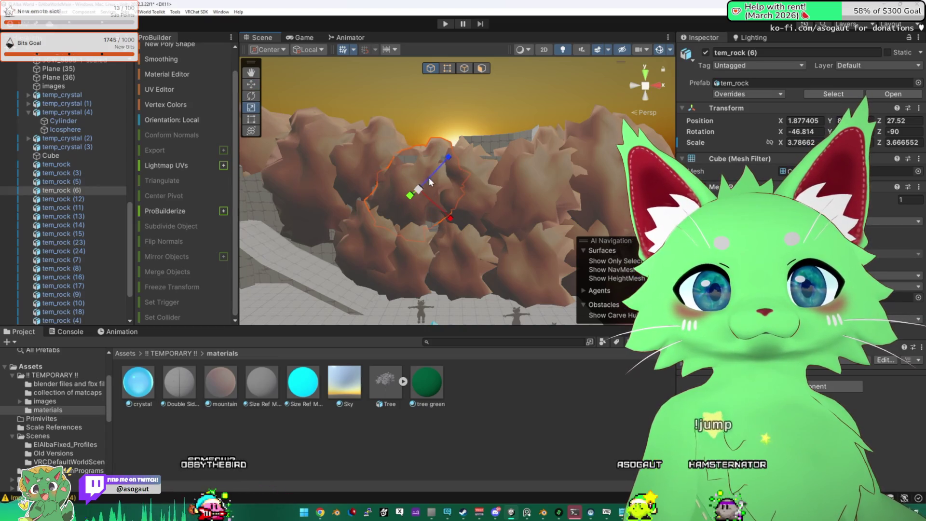
pyautogui.moveTo(431, 189); pyautogui.dragTo(521, 202)
pyautogui.click(537, 203)
pyautogui.moveTo(586, 177)
pyautogui.mouseDown()
pyautogui.moveTo(314, 219)
pyautogui.moveTo(554, 252)
pyautogui.moveTo(488, 256)
pyautogui.moveTo(428, 204)
pyautogui.moveTo(361, 205)
pyautogui.moveTo(363, 153)
pyautogui.moveTo(495, 220)
pyautogui.mouseUp()
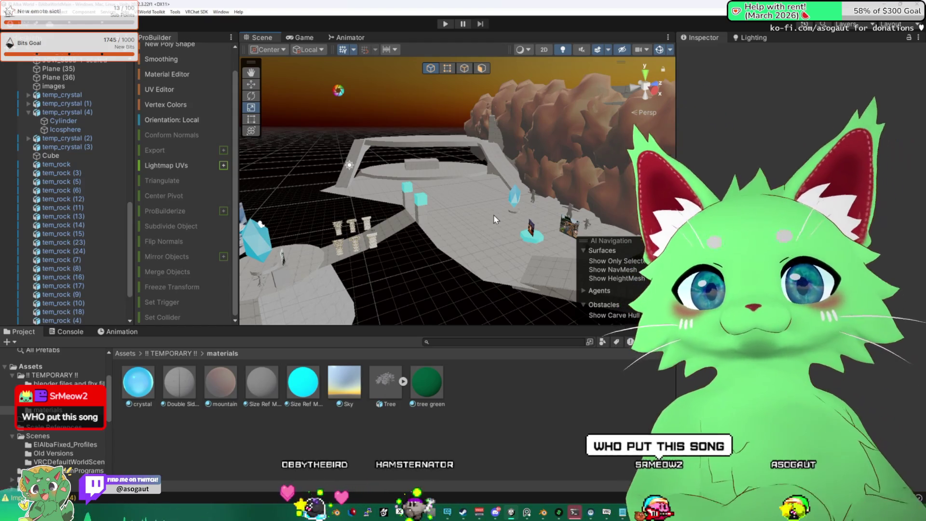
# - From the VRChat SDK Control Panel's Builder, build the world and launch a test
pyautogui.click(196, 11)
pyautogui.click(212, 31)
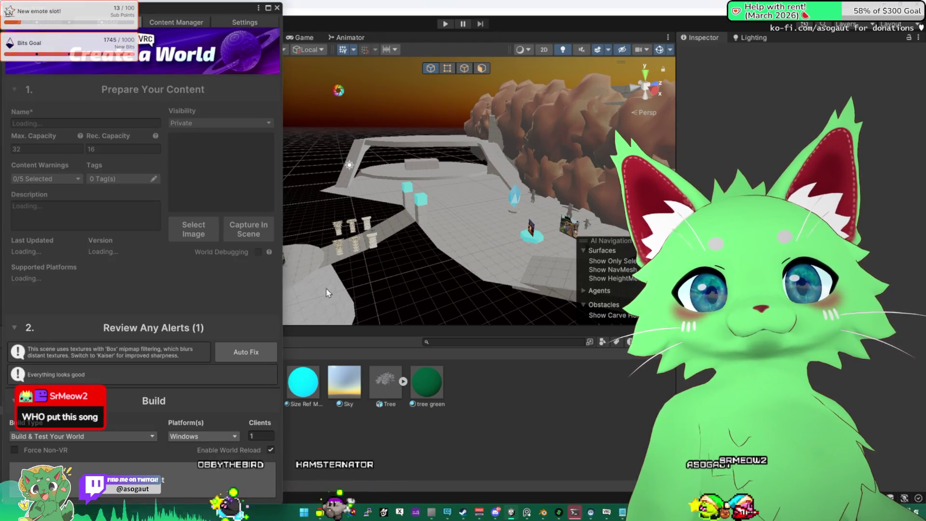
pyautogui.click(137, 470)
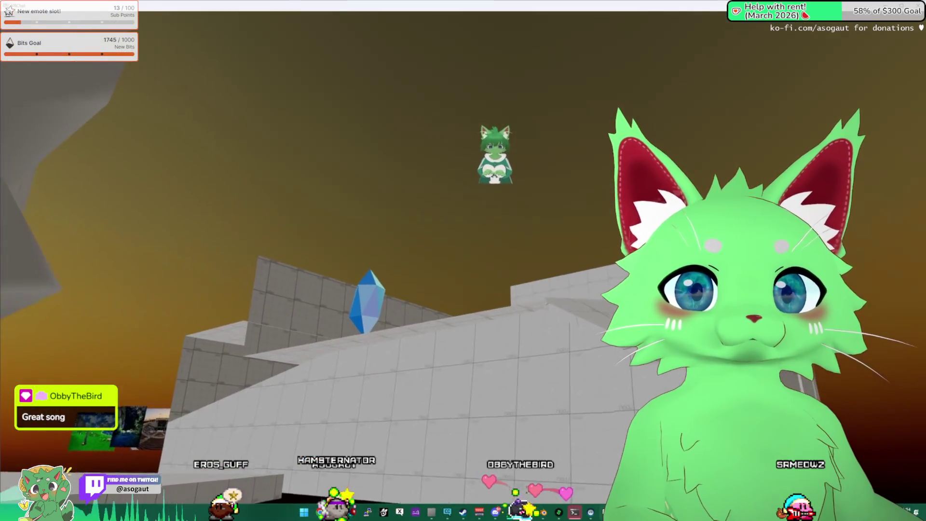
# - Walk left and right past the blue crystal along the tiled ramp toward the columns
pyautogui.press('a')
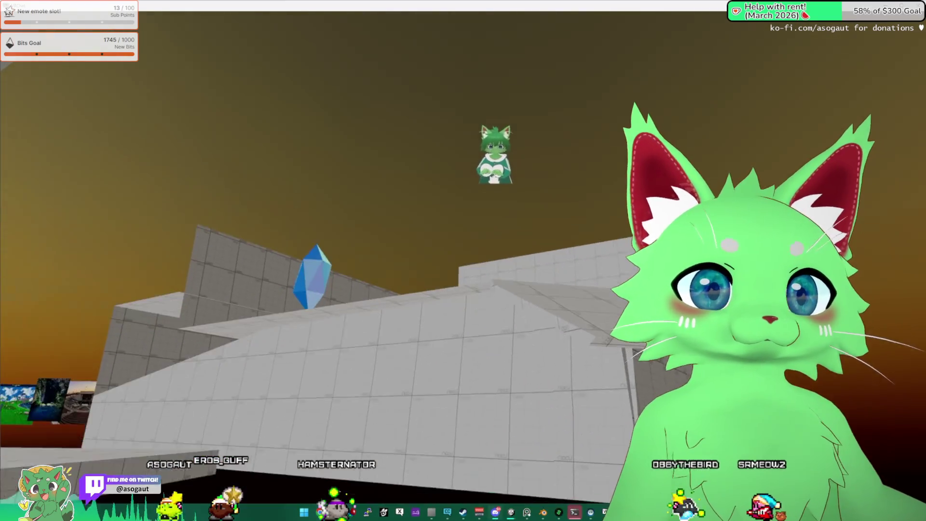
pyautogui.press('d')
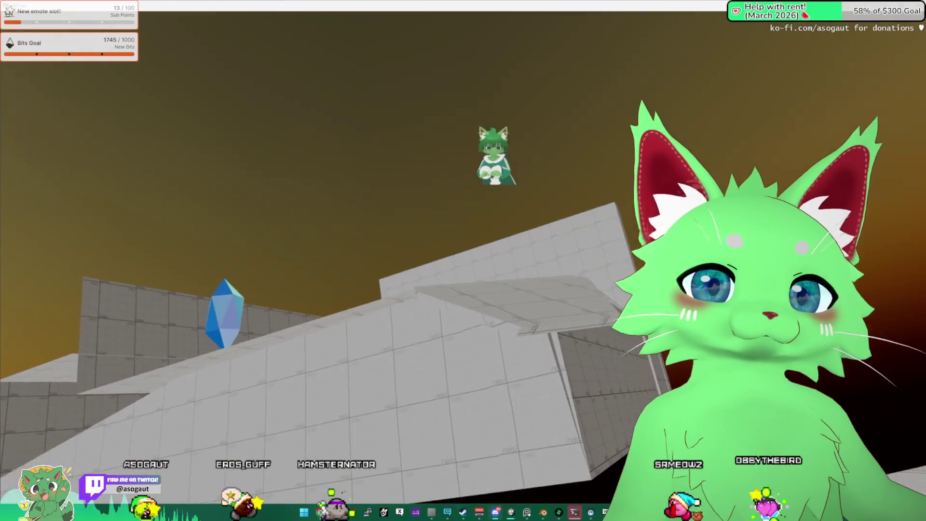
pyautogui.press('d')
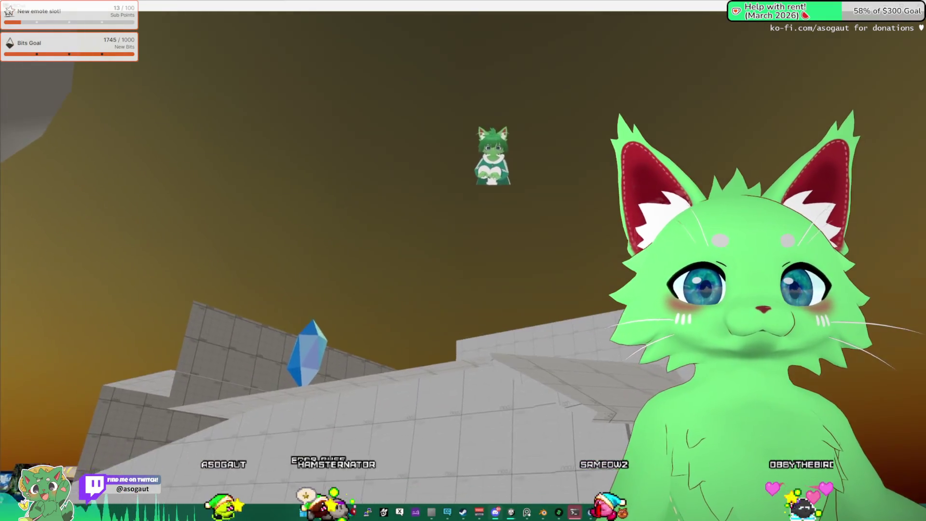
pyautogui.press('d')
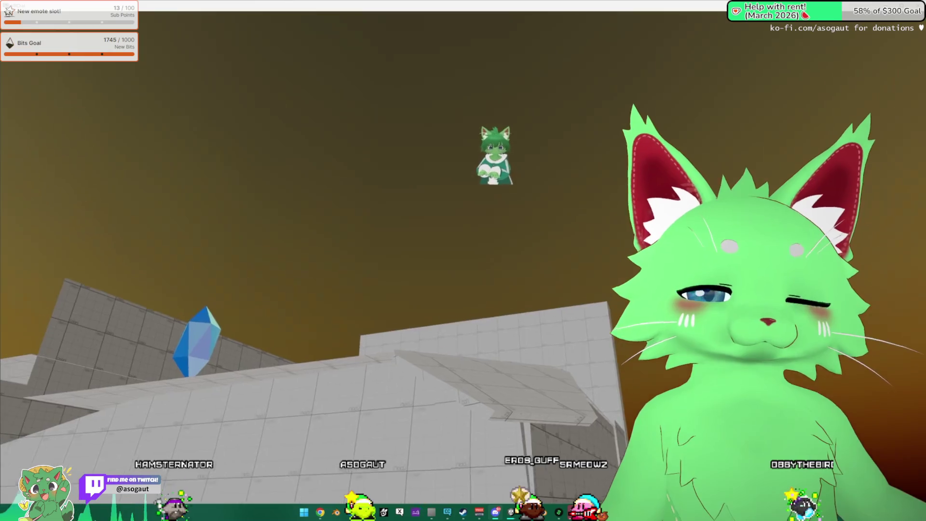
pyautogui.press('a')
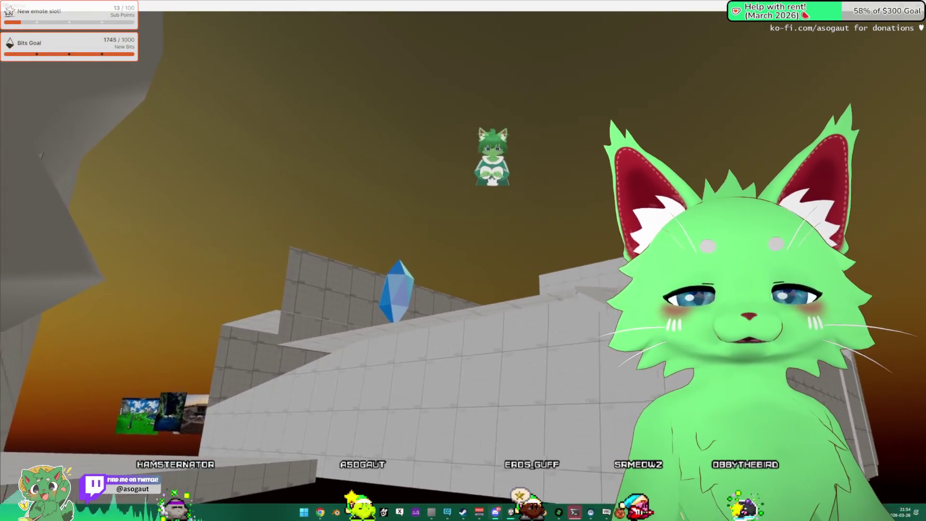
pyautogui.press('d')
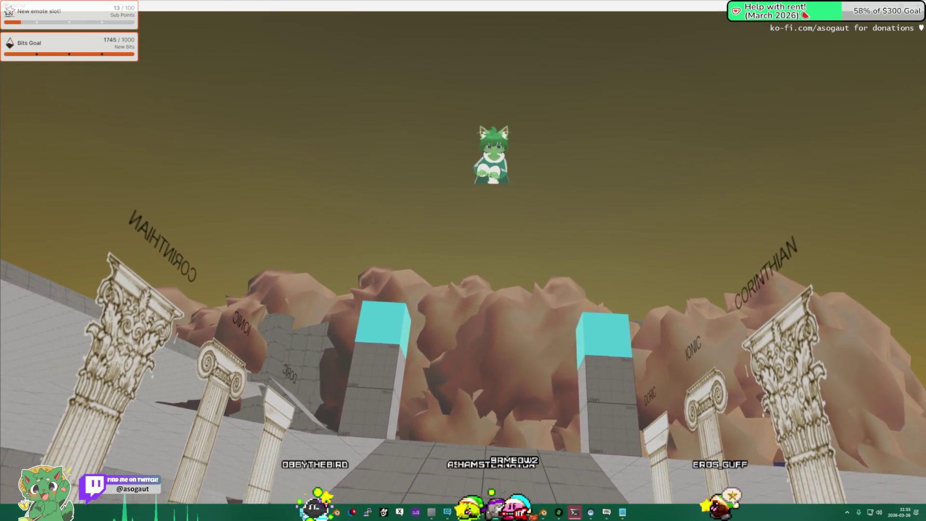
# - Walk up the ramp past the columns and cyan-topped blocks toward the rock wall and crystal
pyautogui.press('w')
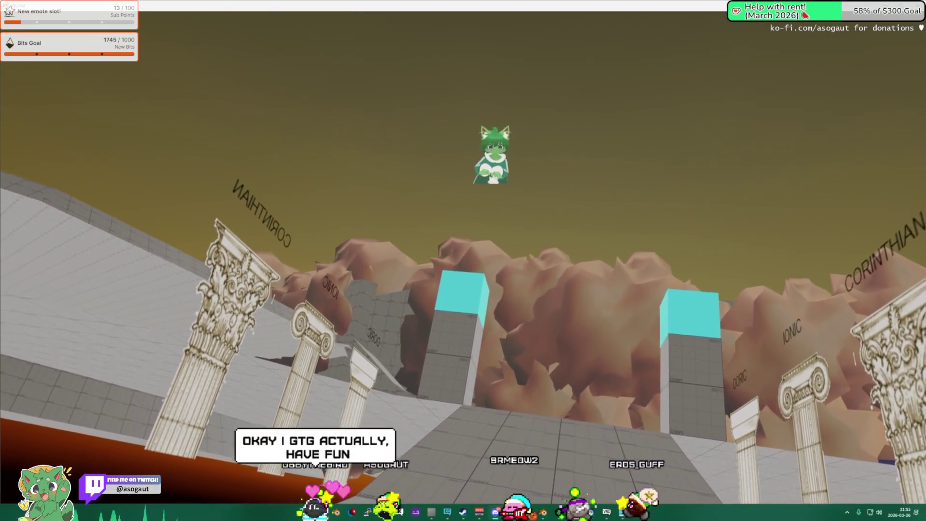
pyautogui.press('w')
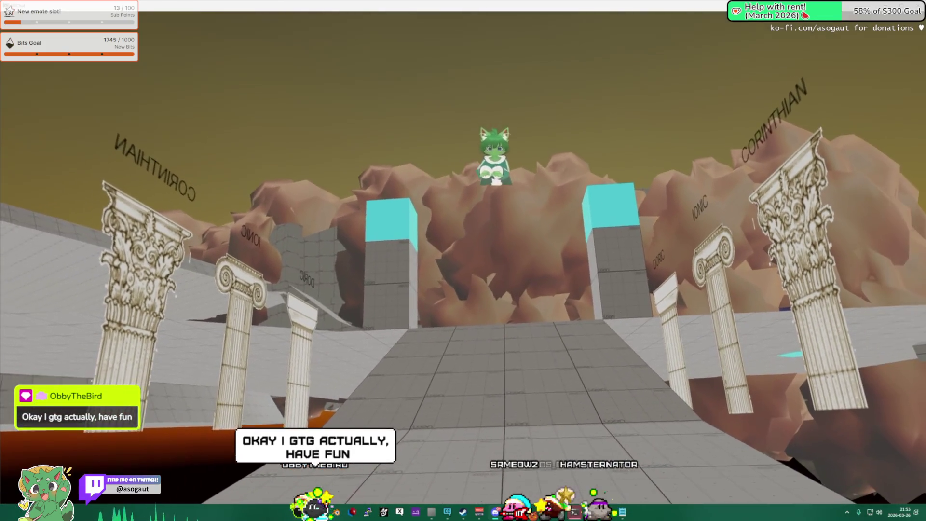
pyautogui.press('w')
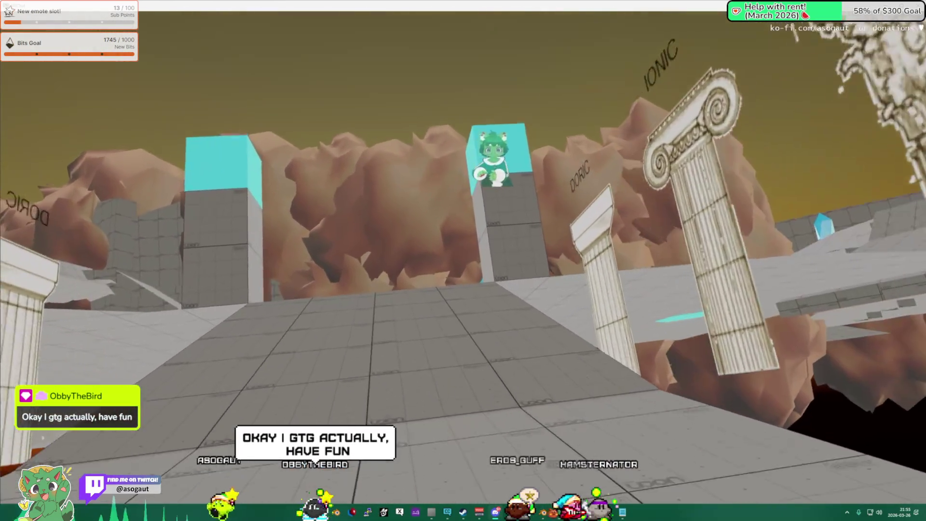
pyautogui.press('w')
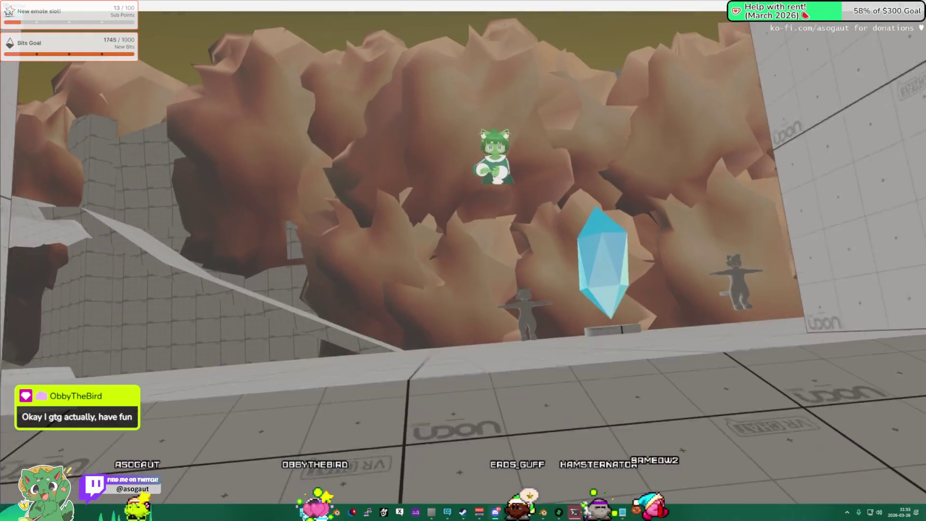
pyautogui.press('w')
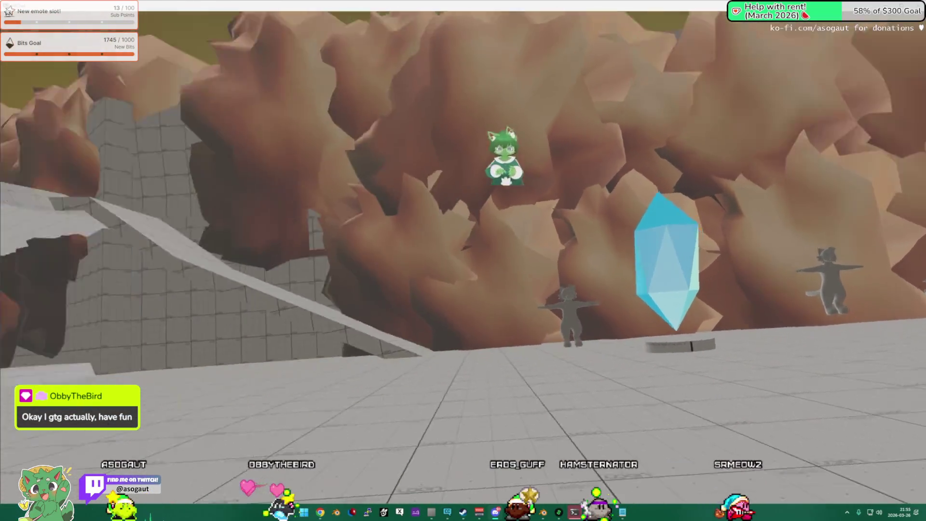
pyautogui.press('w')
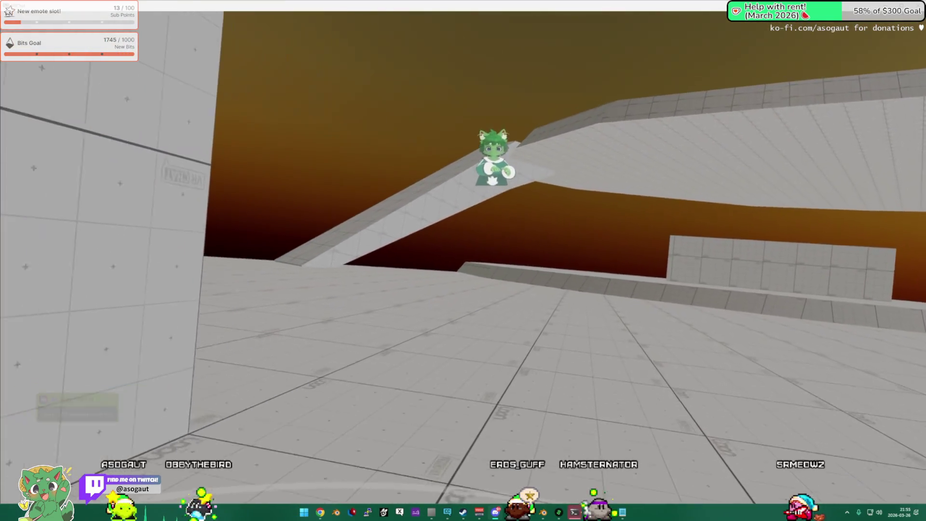
# - Enter the picture gallery, back up, and fly above the crystal and gallery
pyautogui.press('w')
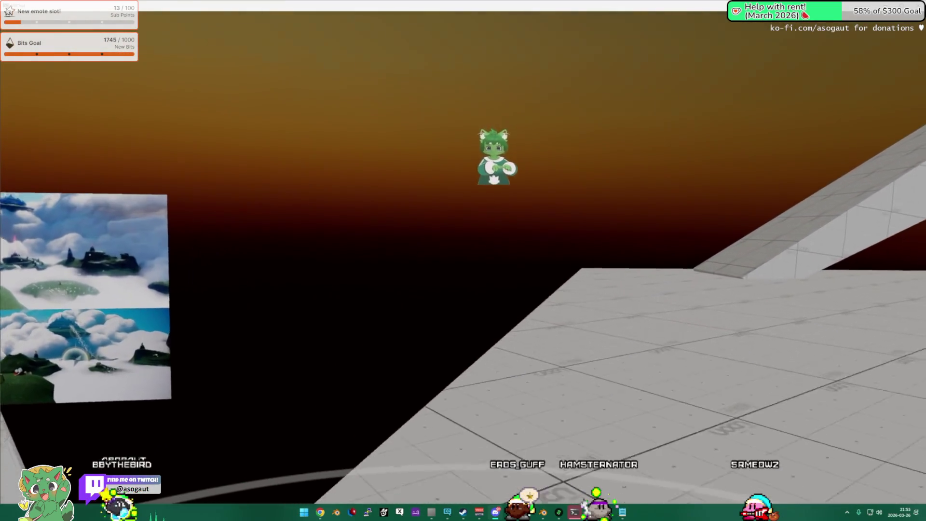
pyautogui.press('s')
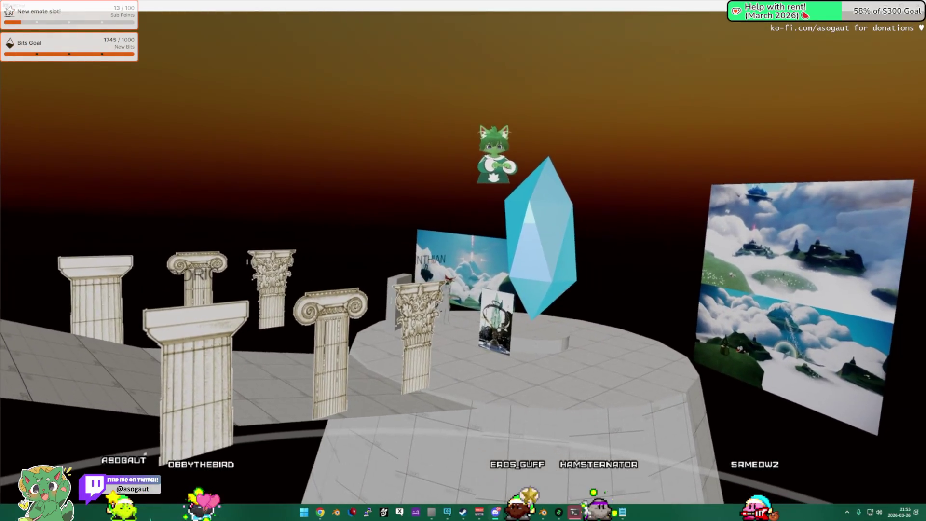
pyautogui.press('space')
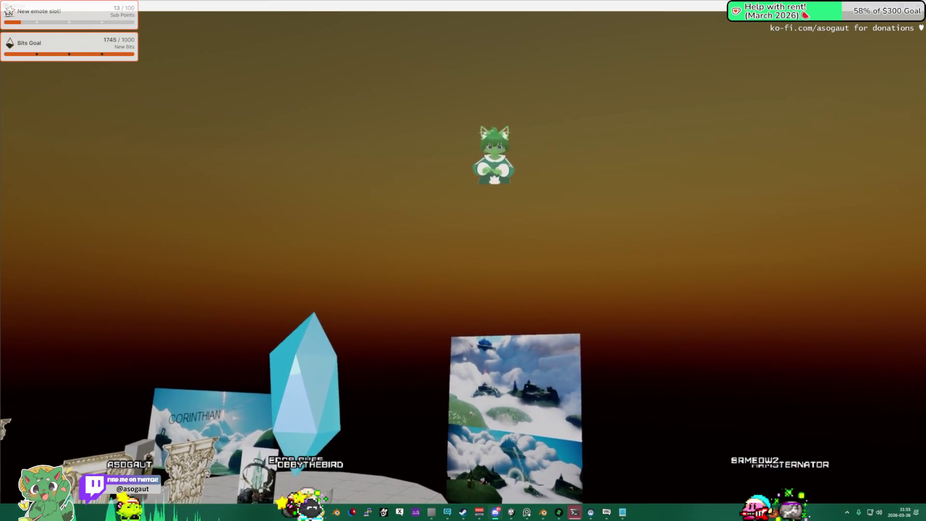
pyautogui.press('a')
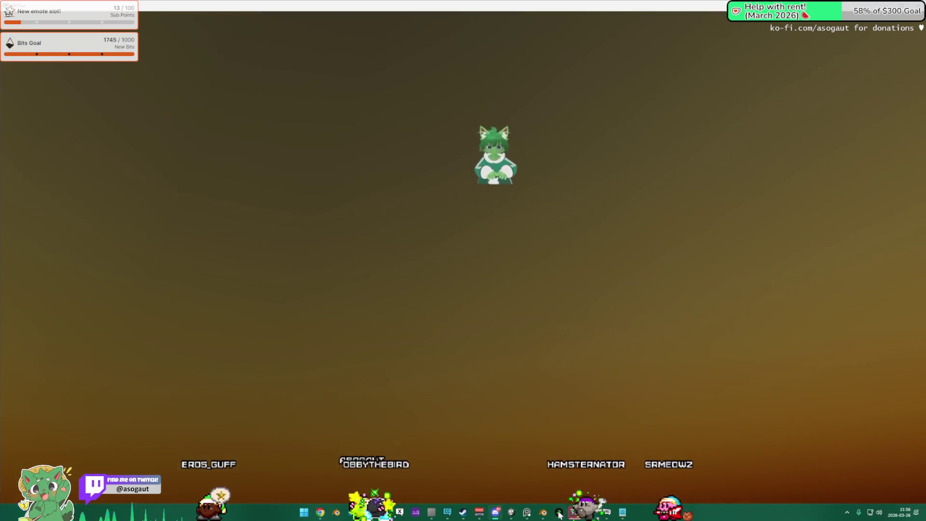
pyautogui.moveTo(559, 512)
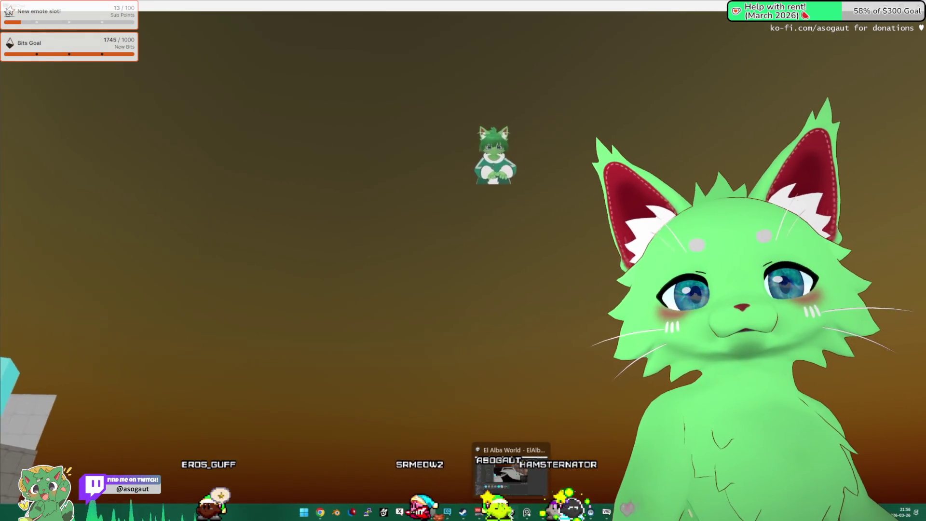
# - Back in Unity, close the VRChat SDK panel and orbit in close on rock tem_rock (19)
pyautogui.click(542, 470)
pyautogui.click(276, 8)
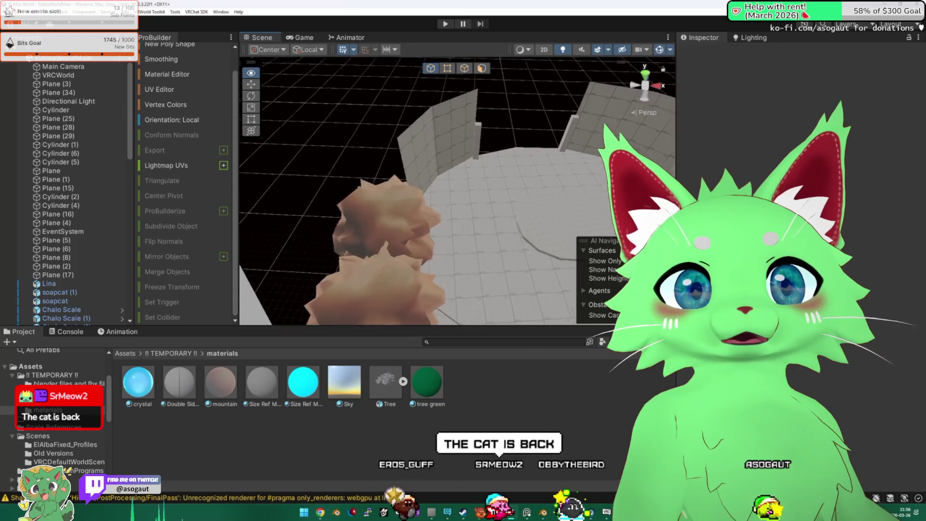
pyautogui.click(531, 213)
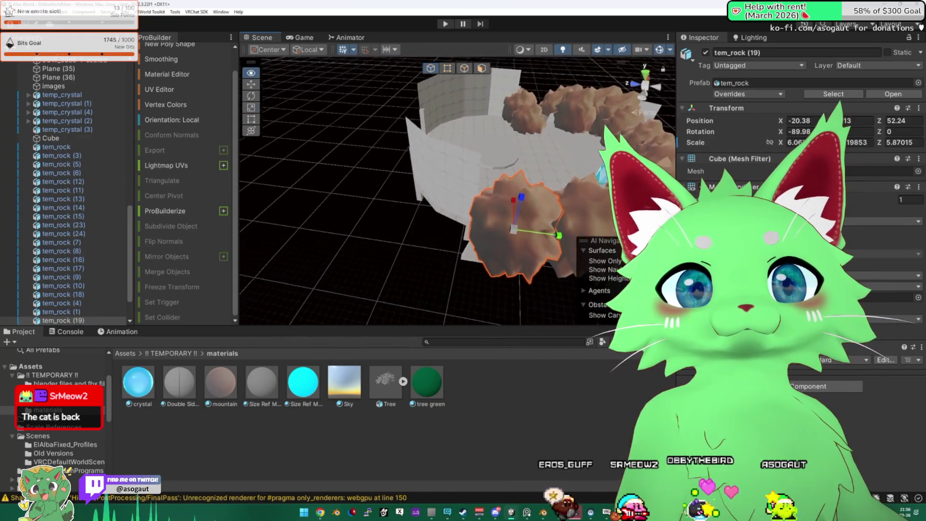
pyautogui.moveTo(458, 193); pyautogui.dragTo(429, 185)
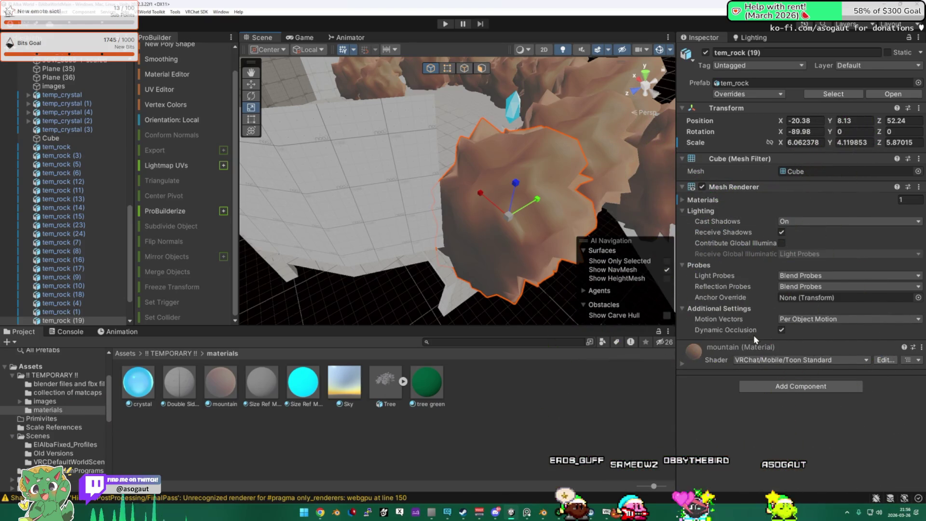
pyautogui.click(606, 512)
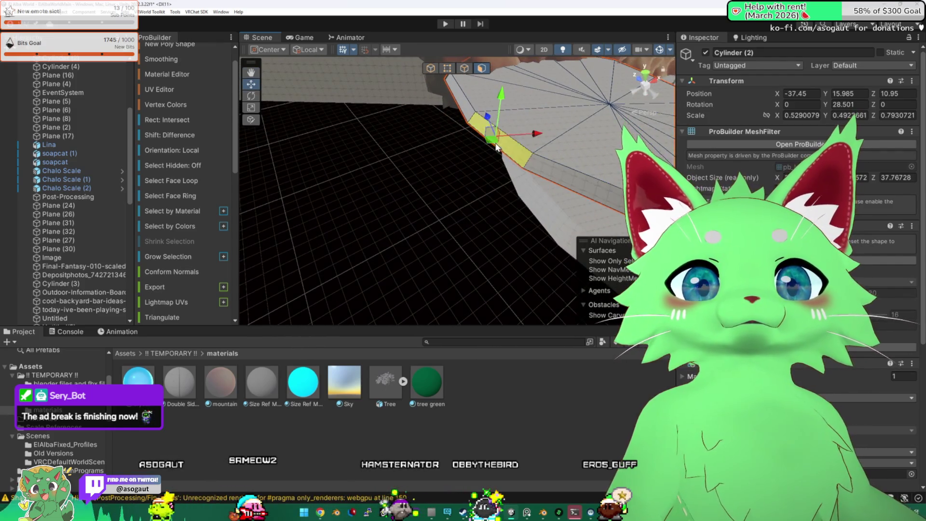
# - Orbit the Scene view to look down on the disc platform from above
pyautogui.moveTo(477, 178)
pyautogui.mouseDown()
pyautogui.moveTo(599, 151)
pyautogui.moveTo(460, 83)
pyautogui.moveTo(372, 76)
pyautogui.mouseUp()
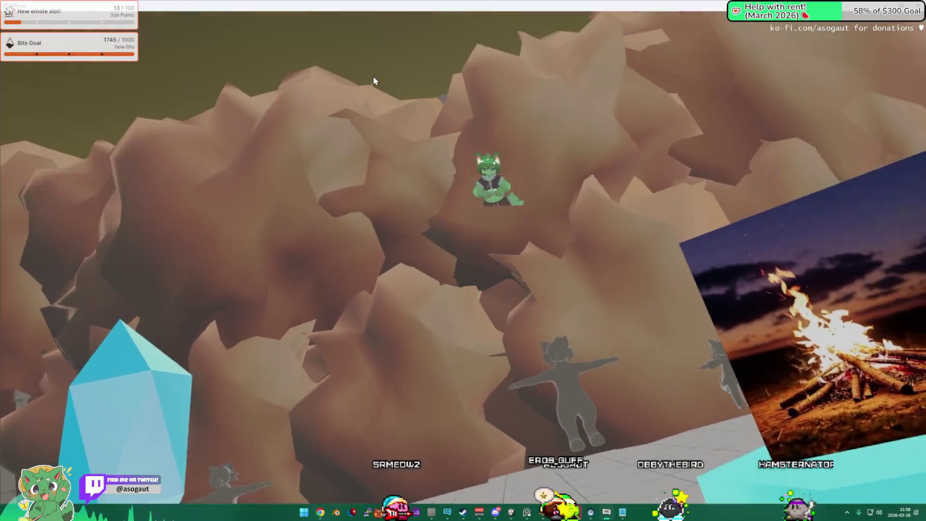
# - Switch from the VRChat rock wall area back to the Unity editor with Alt+Tab
pyautogui.hotkey('alt', 'Tab')
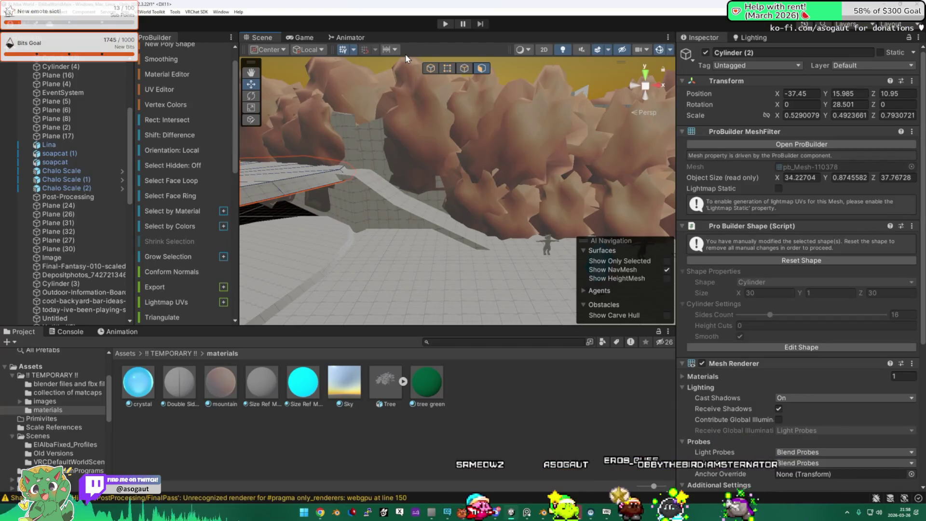
# - Turn the view toward the white ramp and select the crystal temp_crystal (1)
pyautogui.moveTo(351, 90)
pyautogui.mouseDown()
pyautogui.moveTo(530, 165)
pyautogui.moveTo(473, 82)
pyautogui.mouseUp()
pyautogui.moveTo(457, 188)
pyautogui.mouseDown()
pyautogui.moveTo(296, 178)
pyautogui.moveTo(363, 178)
pyautogui.moveTo(255, 187)
pyautogui.moveTo(419, 220)
pyautogui.mouseUp()
pyautogui.click(420, 220)
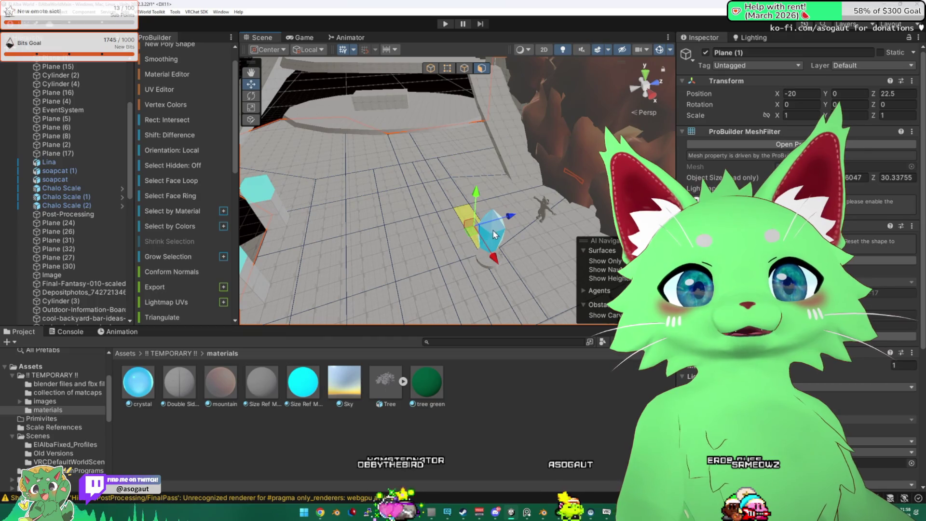
pyautogui.click(483, 236)
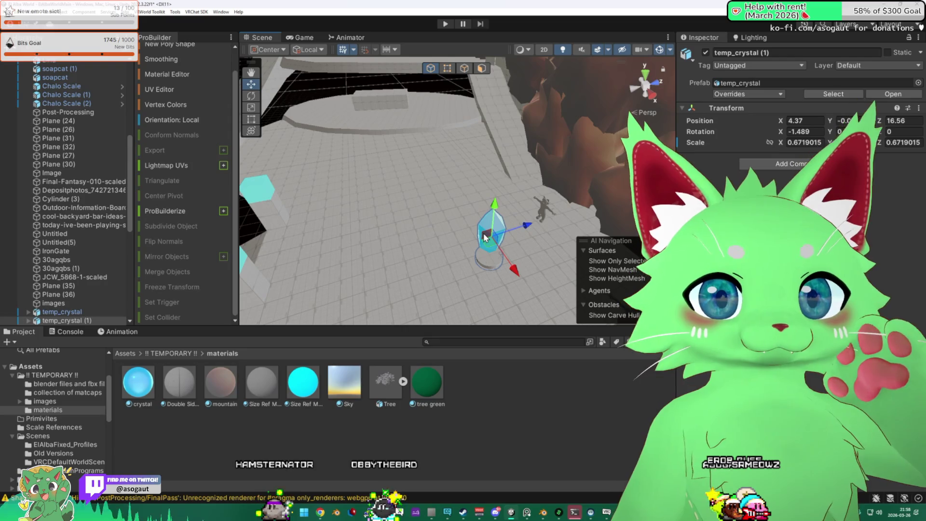
pyautogui.moveTo(484, 237)
pyautogui.mouseDown()
pyautogui.moveTo(394, 209)
pyautogui.moveTo(371, 217)
pyautogui.mouseUp()
# - Move temp_crystal (1) up onto the raised platform, ending at X -25.7, Z 24.55
pyautogui.moveTo(526, 159)
pyautogui.mouseDown()
pyautogui.moveTo(410, 147)
pyautogui.moveTo(396, 109)
pyautogui.mouseUp()
pyautogui.press('f')
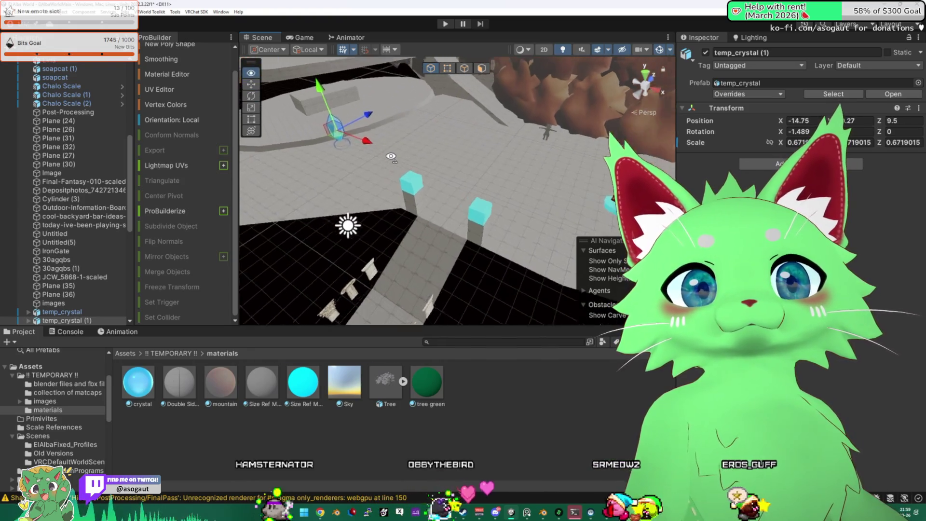
pyautogui.moveTo(437, 157)
pyautogui.mouseDown()
pyautogui.moveTo(415, 131)
pyautogui.moveTo(533, 180)
pyautogui.moveTo(450, 103)
pyautogui.mouseUp()
pyautogui.hotkey('ctrl', 'z')
pyautogui.moveTo(482, 144)
pyautogui.mouseDown()
pyautogui.moveTo(520, 108)
pyautogui.moveTo(547, 103)
pyautogui.moveTo(596, 136)
pyautogui.moveTo(383, 105)
pyautogui.moveTo(365, 77)
pyautogui.moveTo(335, 102)
pyautogui.moveTo(345, 131)
pyautogui.moveTo(530, 144)
pyautogui.mouseUp()
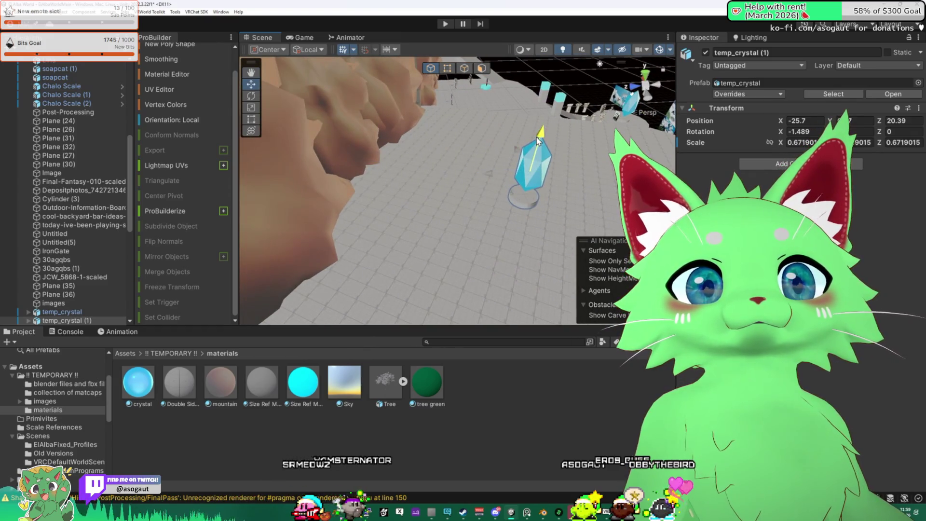
pyautogui.moveTo(488, 176)
pyautogui.mouseDown()
pyautogui.moveTo(388, 198)
pyautogui.moveTo(490, 167)
pyautogui.moveTo(294, 181)
pyautogui.moveTo(278, 172)
pyautogui.moveTo(405, 199)
pyautogui.moveTo(338, 192)
pyautogui.mouseUp()
pyautogui.click(177, 353)
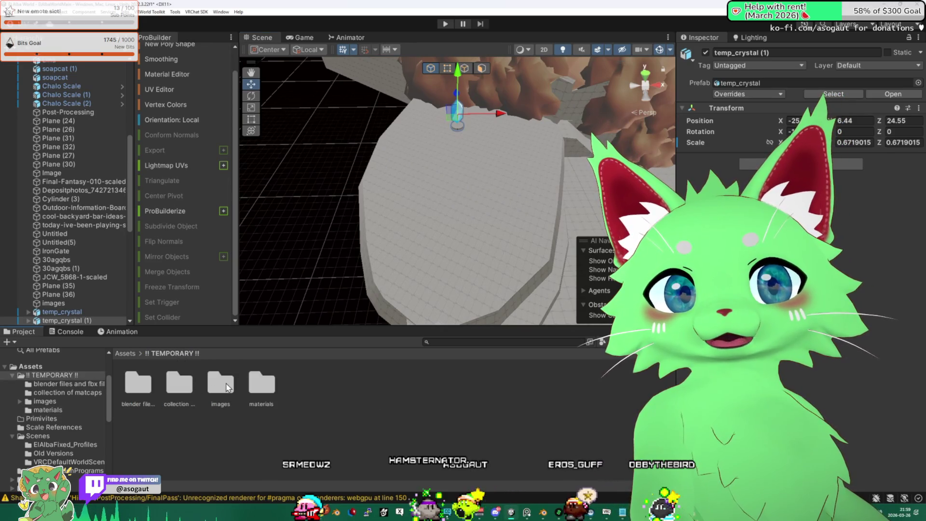
pyautogui.doubleClick(179, 384)
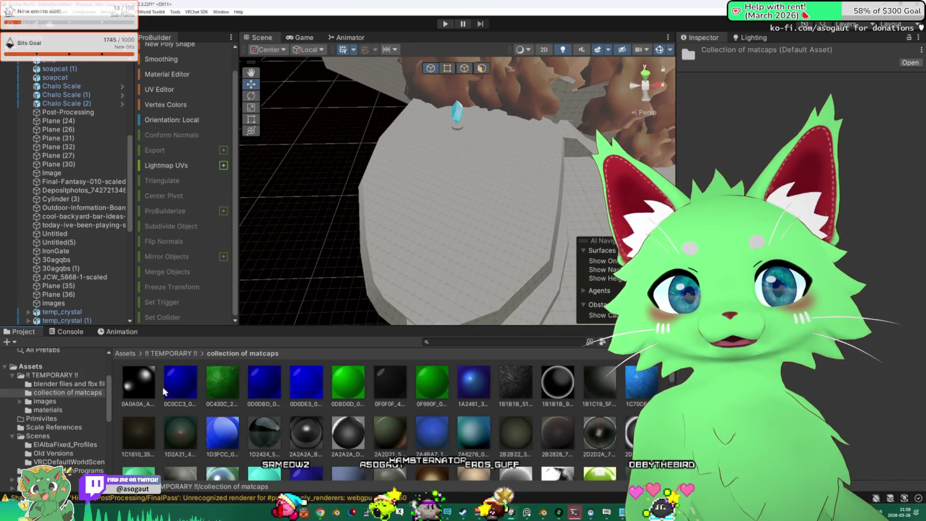
pyautogui.click(183, 352)
pyautogui.doubleClick(263, 382)
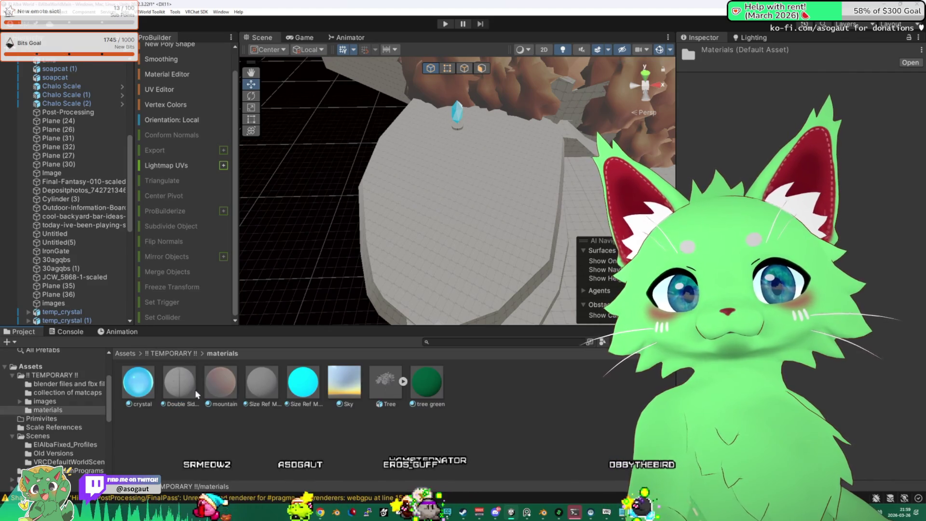
pyautogui.click(187, 354)
pyautogui.doubleClick(221, 383)
pyautogui.click(164, 354)
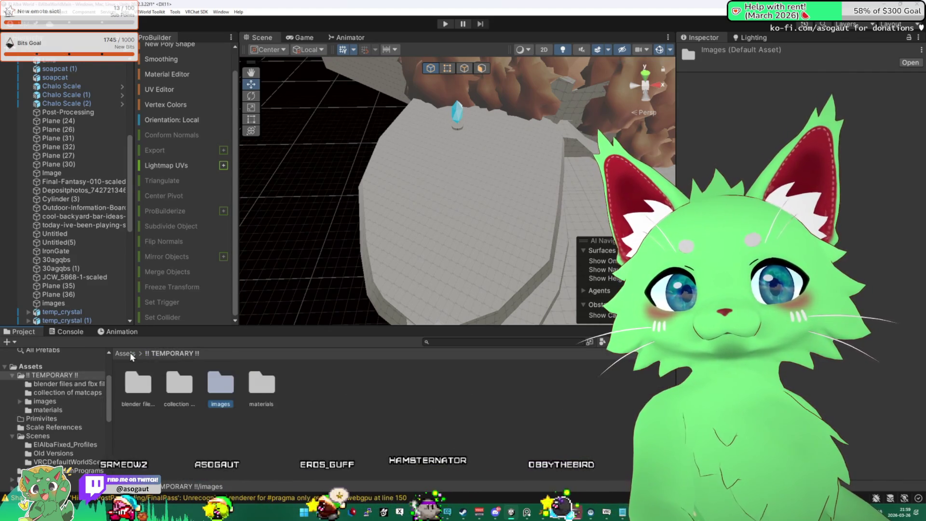
pyautogui.click(127, 354)
pyautogui.click(189, 386)
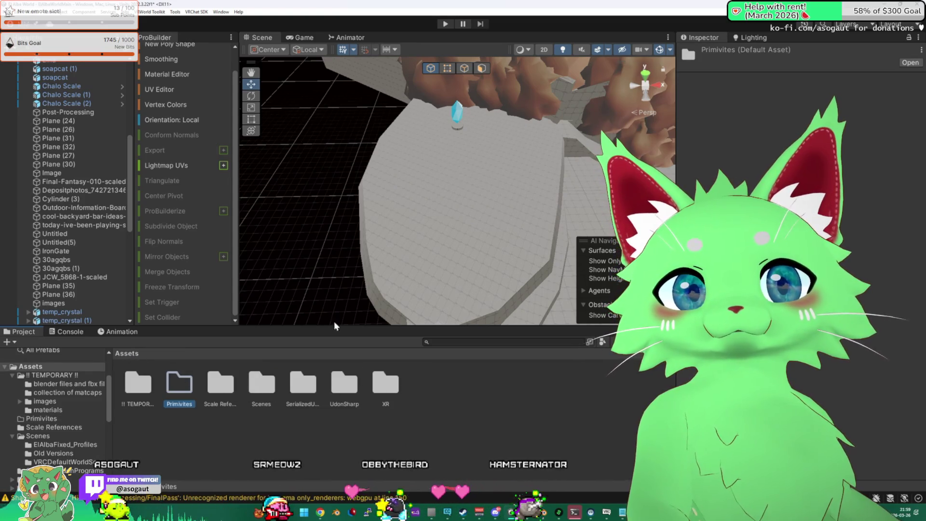
pyautogui.click(223, 391)
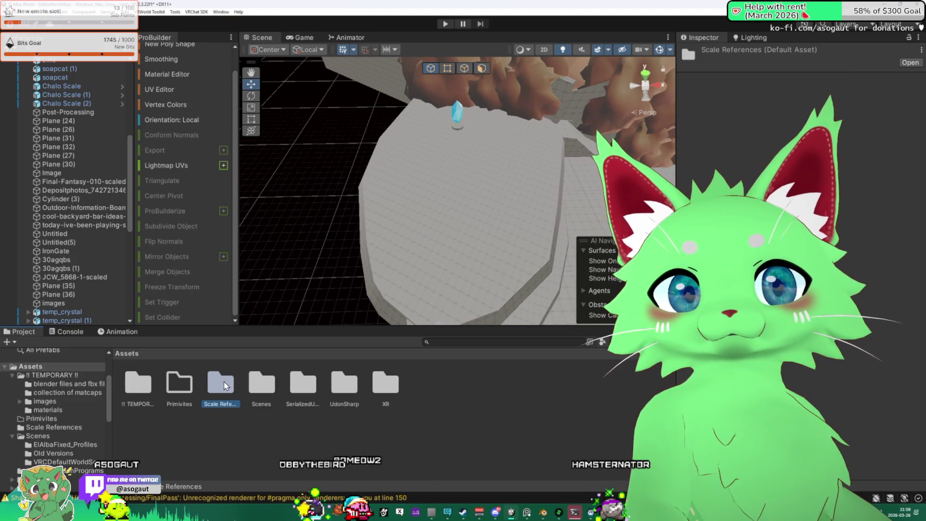
pyautogui.doubleClick(224, 381)
pyautogui.click(130, 353)
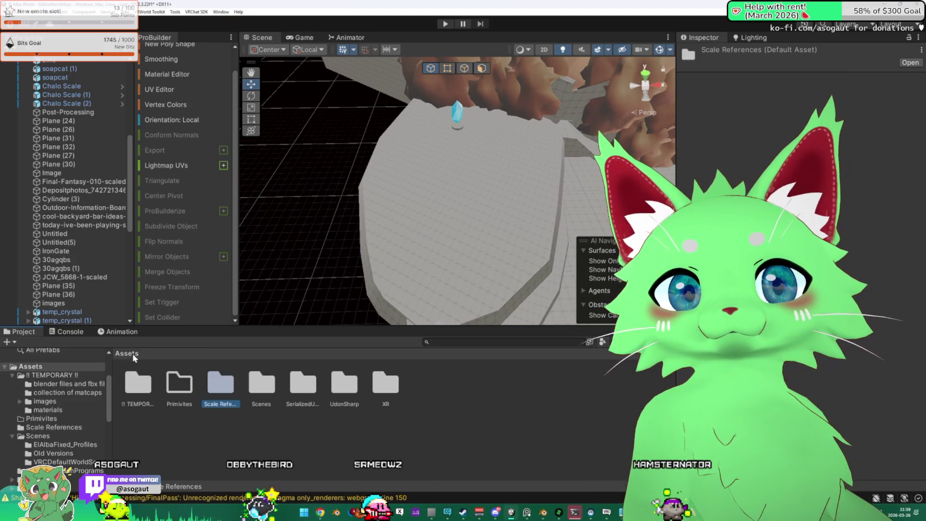
pyautogui.doubleClick(265, 385)
pyautogui.doubleClick(136, 382)
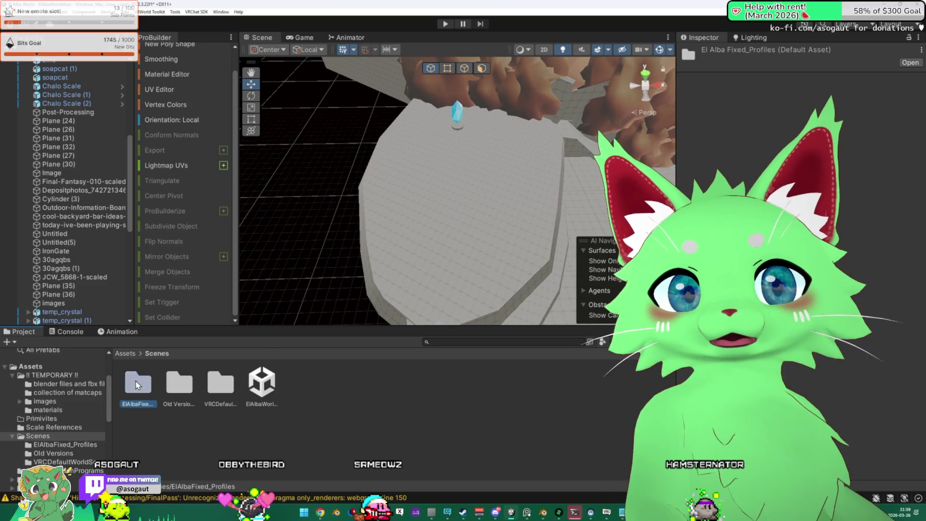
pyautogui.click(134, 353)
pyautogui.click(329, 388)
pyautogui.click(292, 389)
pyautogui.click(262, 386)
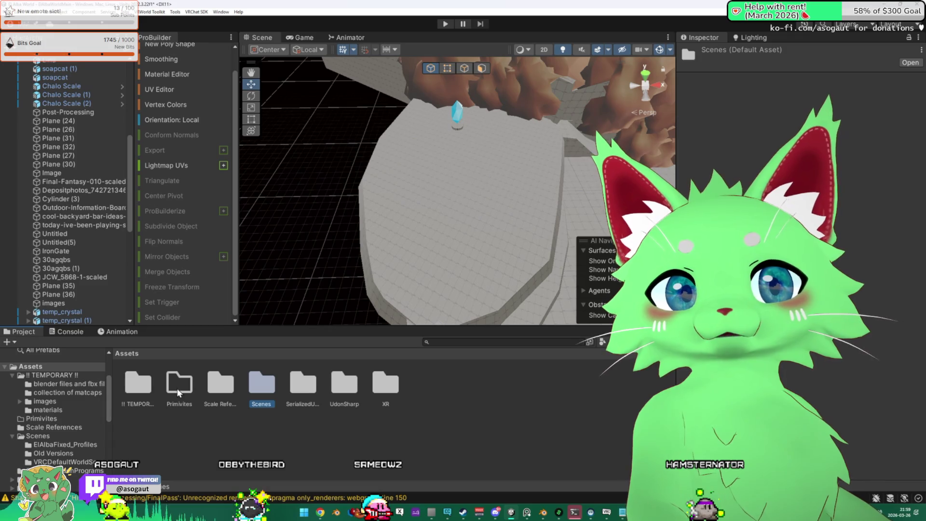
pyautogui.click(139, 384)
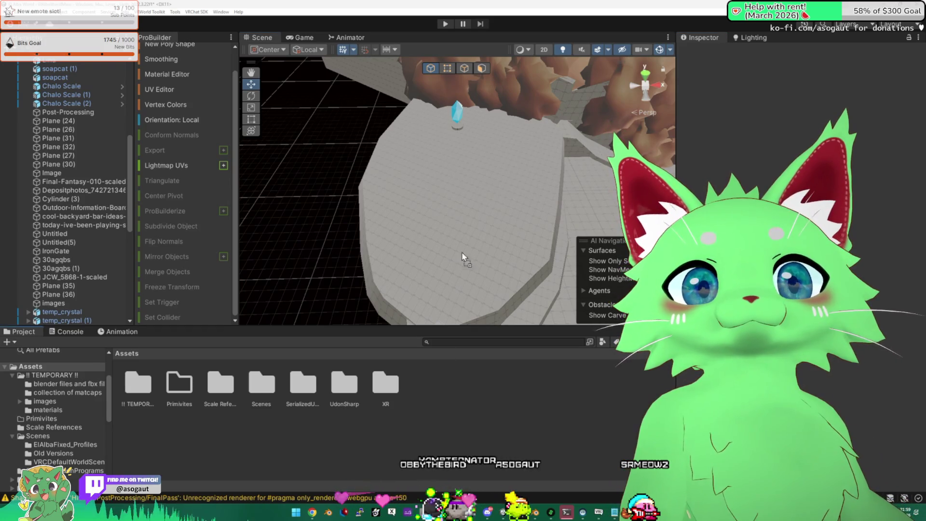
# - Import the Tree model into the Project panel and place the Tree prefab in the scene
pyautogui.moveTo(488, 245)
pyautogui.mouseDown()
pyautogui.moveTo(681, 172)
pyautogui.moveTo(529, 156)
pyautogui.mouseUp()
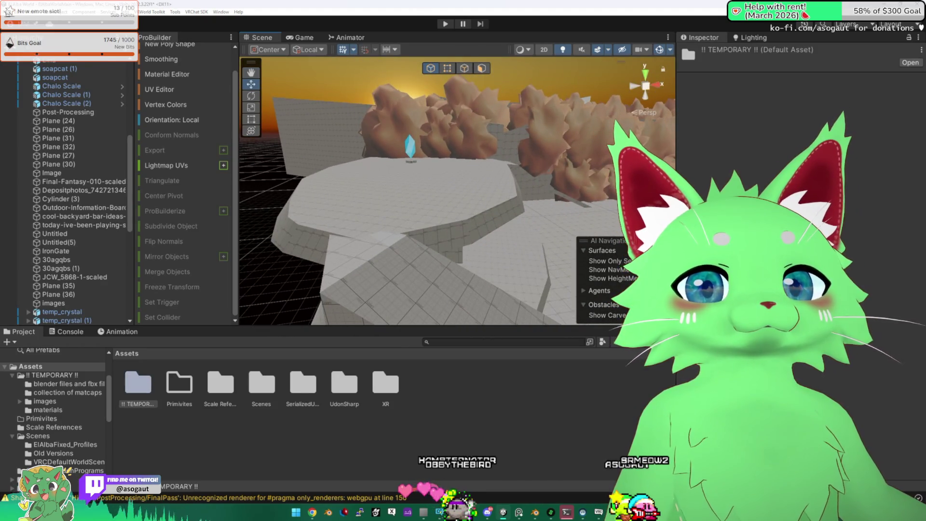
pyautogui.moveTo(386, 379)
pyautogui.mouseDown()
pyautogui.moveTo(458, 410)
pyautogui.moveTo(423, 286)
pyautogui.mouseUp()
pyautogui.click(425, 382)
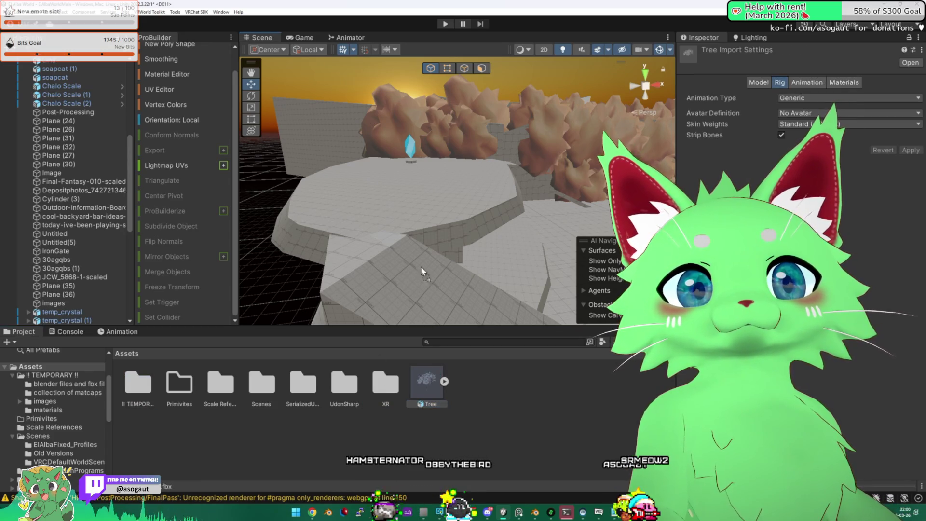
pyautogui.moveTo(412, 215)
pyautogui.mouseDown()
pyautogui.moveTo(414, 203)
pyautogui.moveTo(434, 219)
pyautogui.moveTo(506, 232)
pyautogui.mouseUp()
pyautogui.press('f')
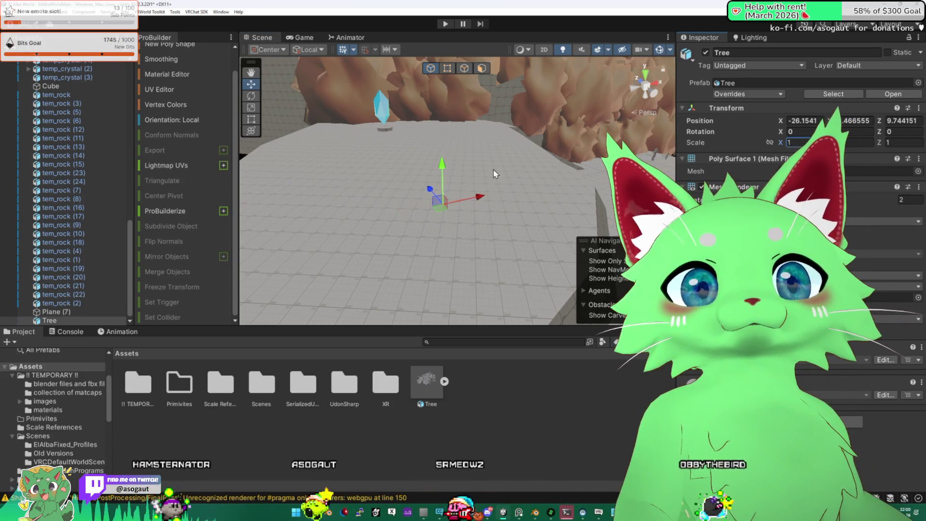
# - Scale the Tree up to about 154.9 and position it at X -31.28, Z 16.43
pyautogui.moveTo(443, 142)
pyautogui.mouseDown()
pyautogui.moveTo(417, 90)
pyautogui.moveTo(754, 125)
pyautogui.mouseUp()
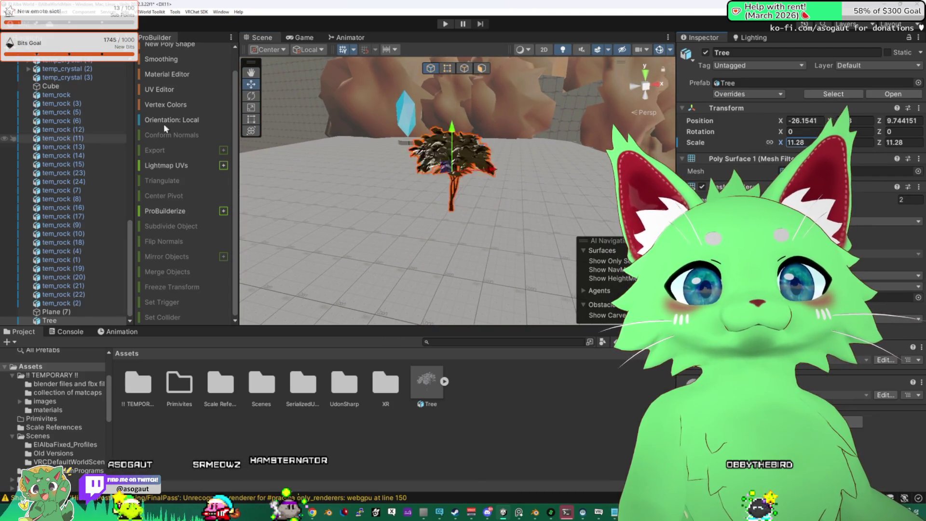
pyautogui.write('51.22')
pyautogui.press('Return')
pyautogui.press('f')
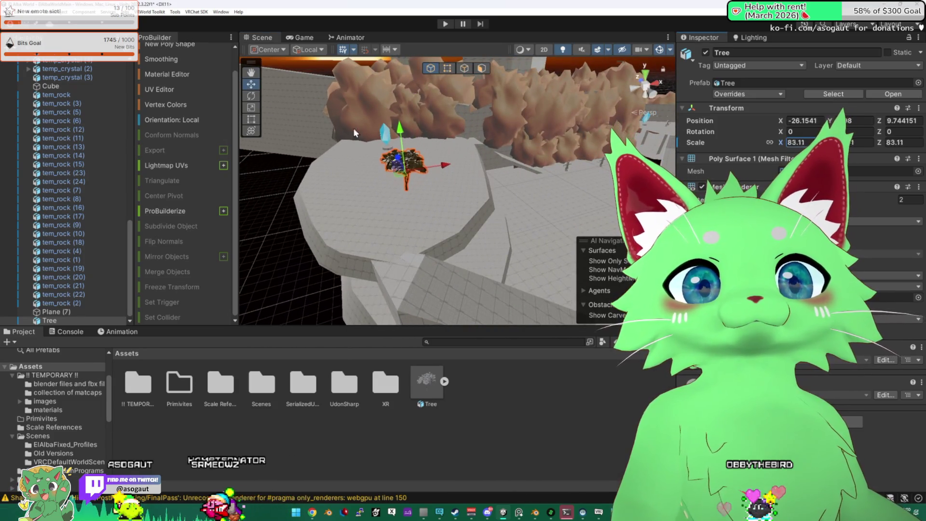
pyautogui.scroll(3, 639, 114)
pyautogui.moveTo(518, 192)
pyautogui.mouseDown()
pyautogui.moveTo(434, 193)
pyautogui.moveTo(516, 231)
pyautogui.moveTo(381, 188)
pyautogui.moveTo(248, 162)
pyautogui.moveTo(376, 190)
pyautogui.mouseUp()
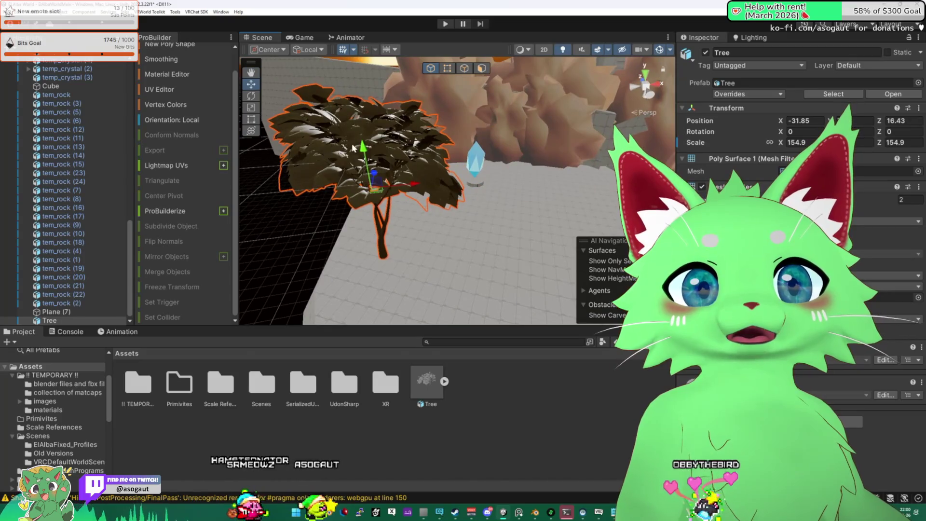
pyautogui.moveTo(428, 222); pyautogui.dragTo(444, 220)
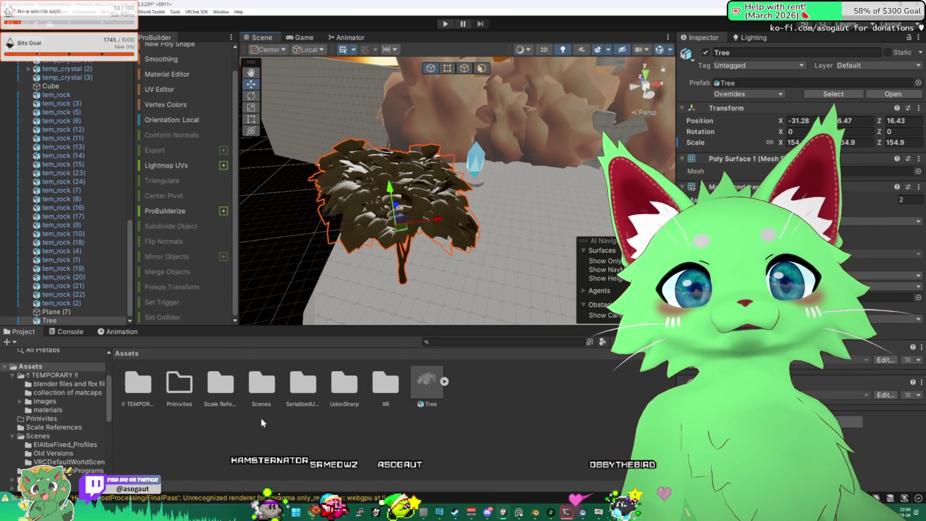
# - Apply the tree green material from !! TEMPORARY !!/materials to the Tree
pyautogui.doubleClick(140, 385)
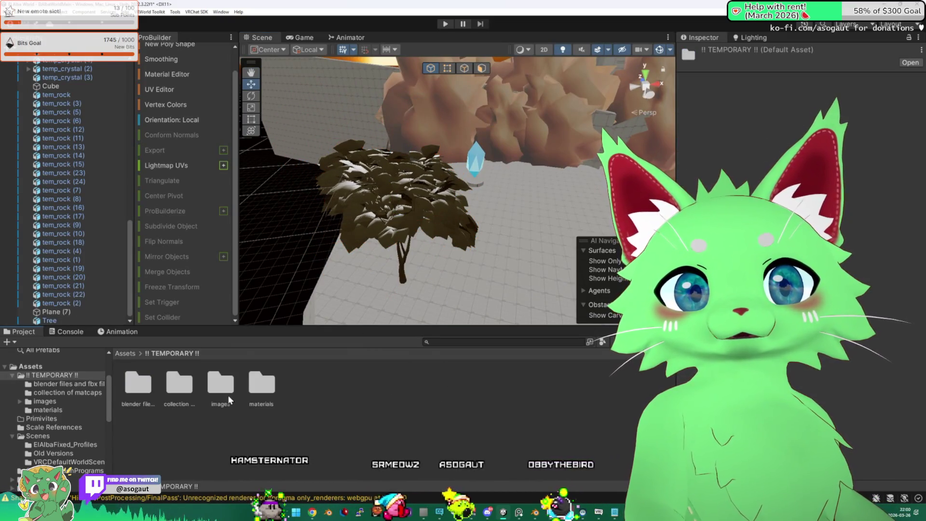
pyautogui.doubleClick(268, 389)
pyautogui.moveTo(427, 381)
pyautogui.mouseDown()
pyautogui.moveTo(434, 241)
pyautogui.moveTo(418, 197)
pyautogui.moveTo(367, 203)
pyautogui.moveTo(395, 164)
pyautogui.mouseUp()
pyautogui.click(395, 164)
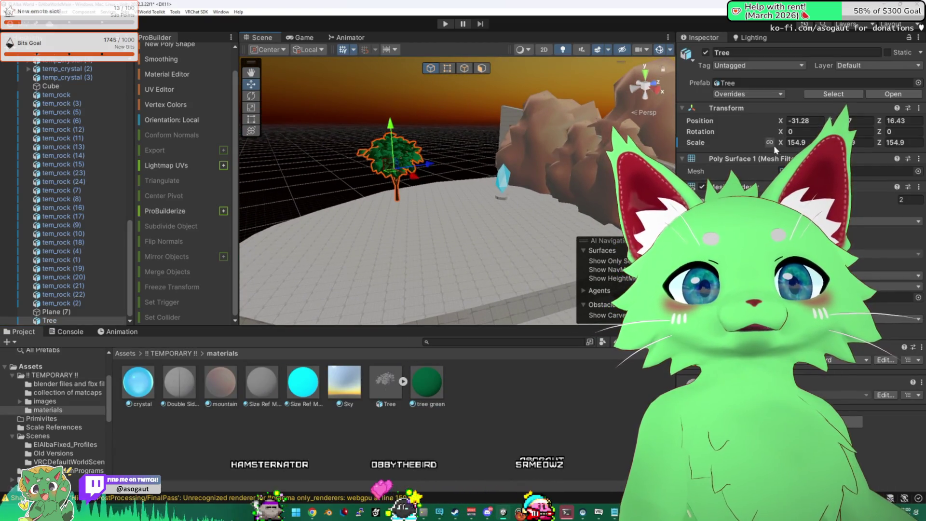
# - Enlarge the Tree to 288.1 scale and shift it to X -29.02 beside the crystal
pyautogui.moveTo(881, 145); pyautogui.dragTo(259, 106)
pyautogui.moveTo(188, 123); pyautogui.dragTo(183, 123)
pyautogui.moveTo(366, 145); pyautogui.dragTo(419, 121)
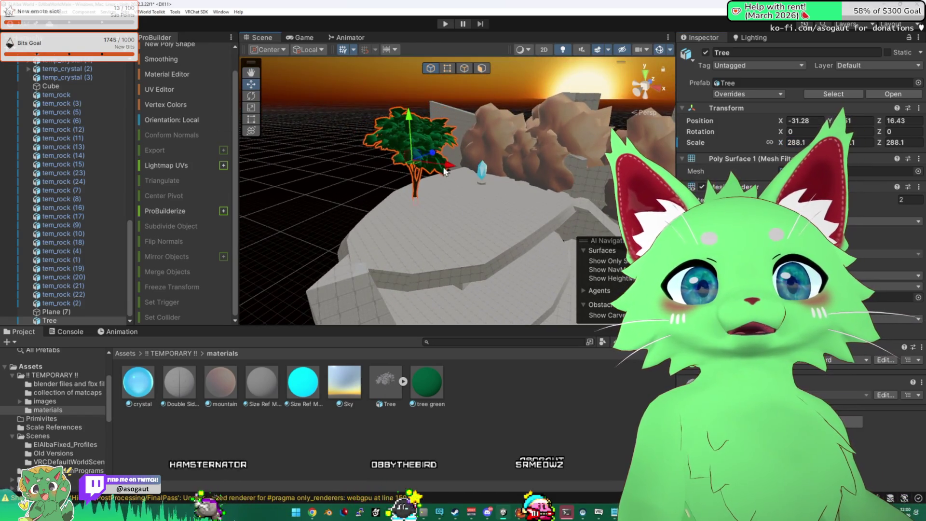
pyautogui.moveTo(462, 170); pyautogui.dragTo(470, 169)
pyautogui.moveTo(470, 170)
pyautogui.mouseDown()
pyautogui.moveTo(412, 211)
pyautogui.moveTo(401, 183)
pyautogui.moveTo(413, 145)
pyautogui.mouseUp()
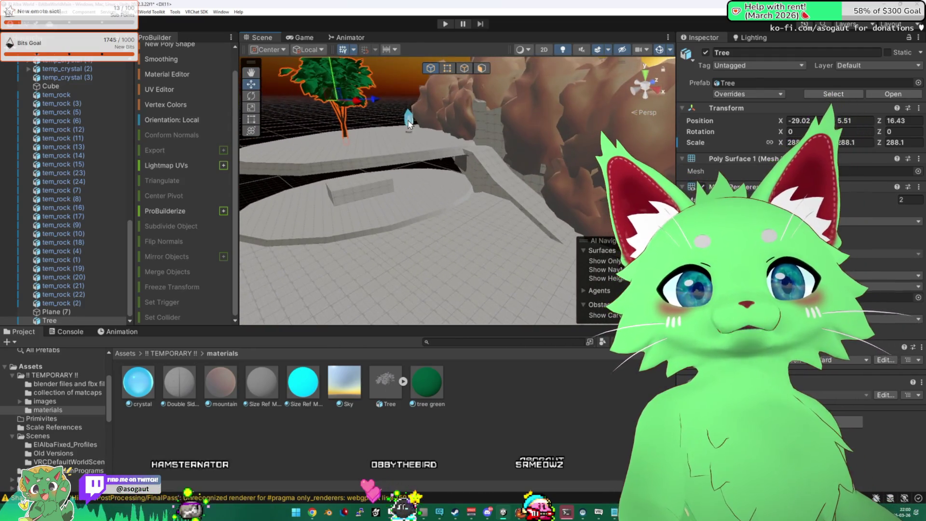
pyautogui.click(410, 126)
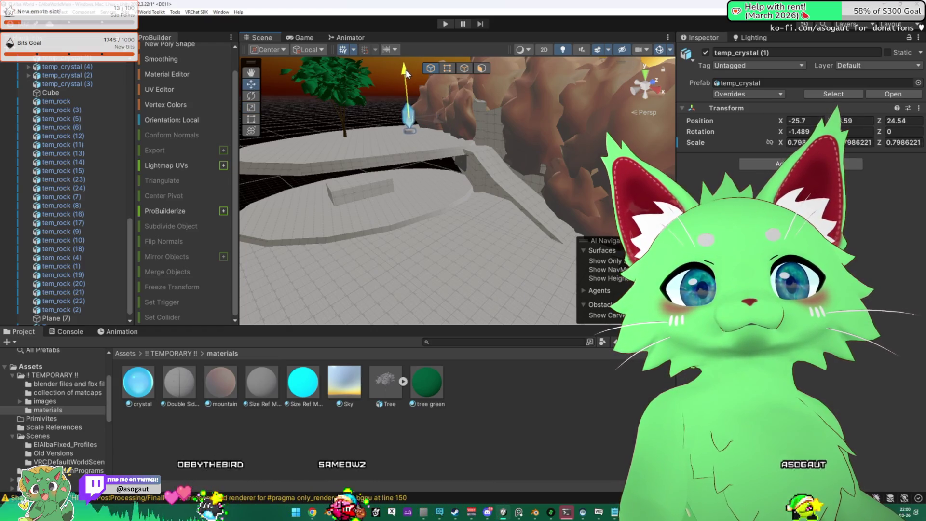
# - Select the Cube block on the platform and orbit around it
pyautogui.moveTo(418, 158)
pyautogui.mouseDown()
pyautogui.moveTo(496, 192)
pyautogui.moveTo(440, 190)
pyautogui.mouseUp()
pyautogui.click(386, 174)
pyautogui.moveTo(386, 174)
pyautogui.mouseDown()
pyautogui.moveTo(363, 168)
pyautogui.moveTo(297, 117)
pyautogui.mouseUp()
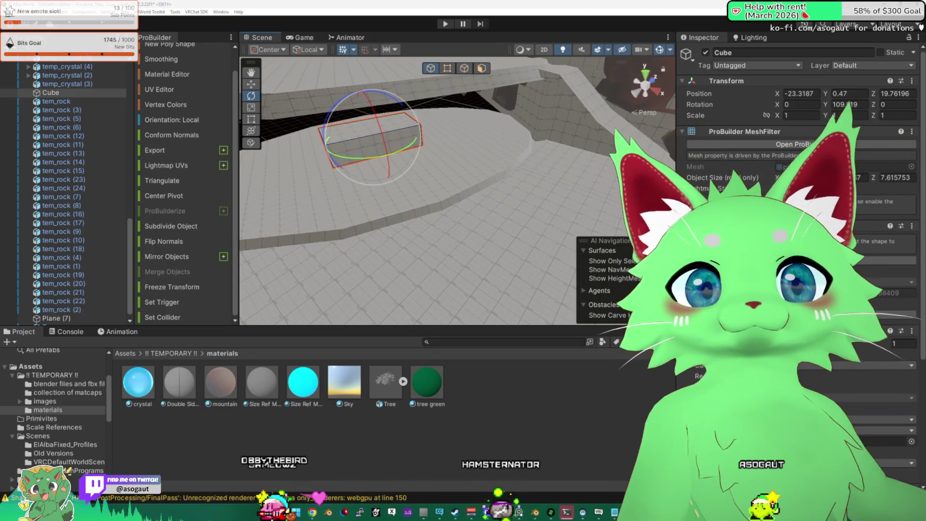
pyautogui.click(597, 507)
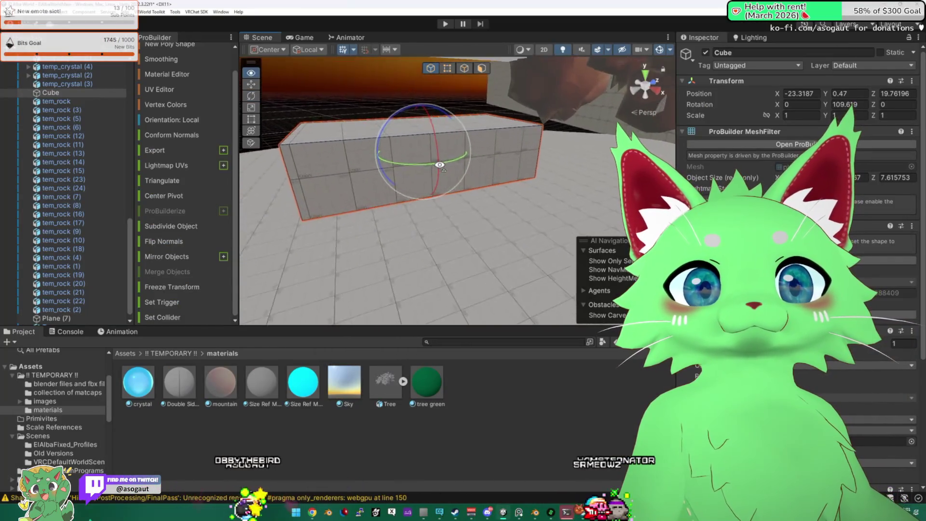
# - Lower the Cube's top face to turn it into a flat slab
pyautogui.click(497, 171)
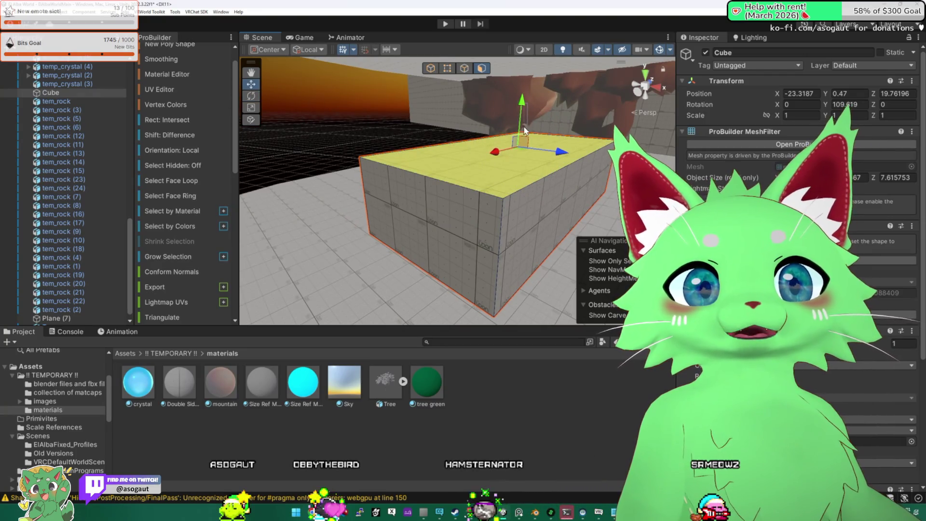
pyautogui.moveTo(525, 131)
pyautogui.mouseDown()
pyautogui.moveTo(434, 145)
pyautogui.moveTo(361, 135)
pyautogui.moveTo(251, 88)
pyautogui.mouseUp()
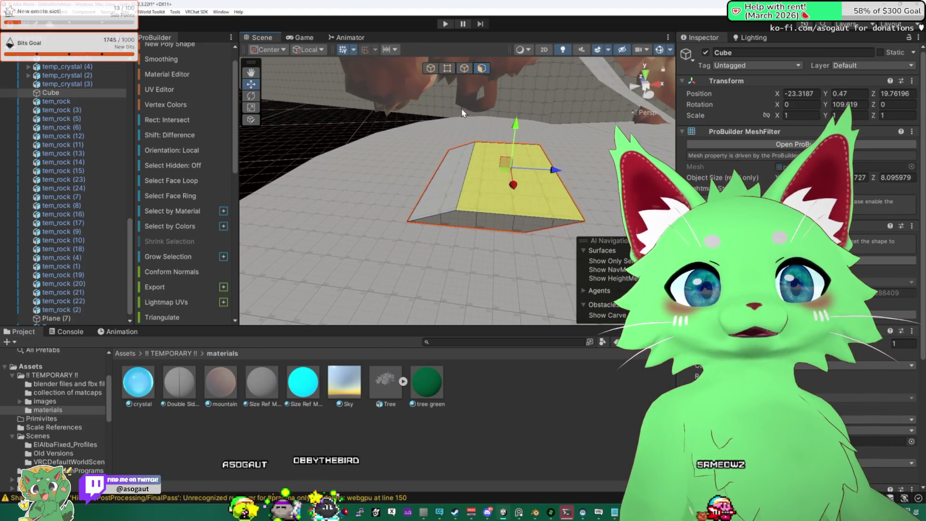
pyautogui.hotkey('ctrl', 'z')
pyautogui.hotkey('ctrl', 'z')
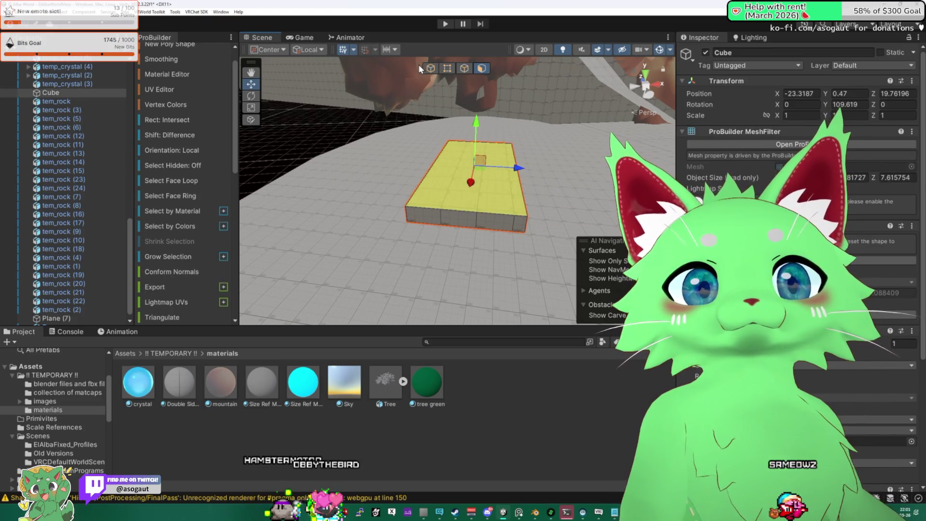
pyautogui.click(412, 86)
pyautogui.moveTo(355, 122)
pyautogui.mouseDown()
pyautogui.moveTo(465, 108)
pyautogui.moveTo(470, 120)
pyautogui.moveTo(448, 101)
pyautogui.moveTo(463, 100)
pyautogui.mouseUp()
# - Duplicate the rock as tem_rock (25), lower and shrink it, stretching X scale to about 11.51
pyautogui.press('f')
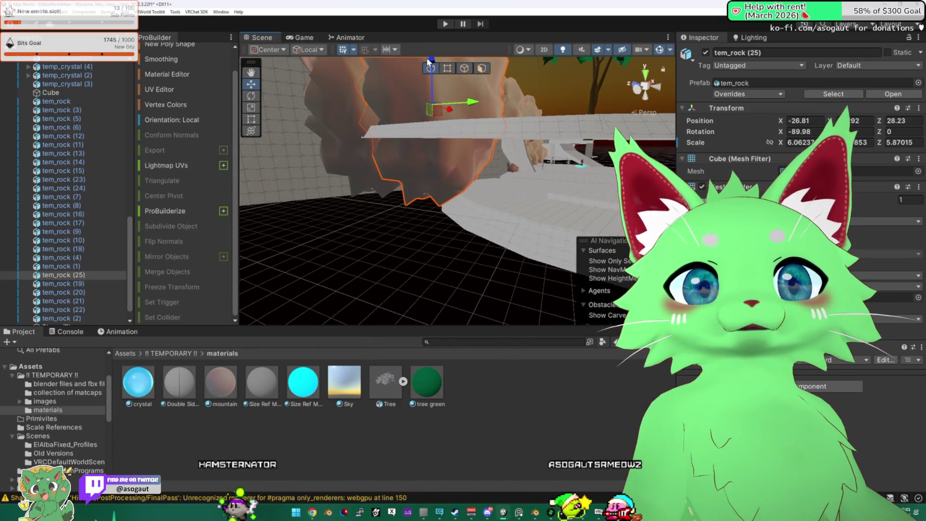
pyautogui.moveTo(427, 57); pyautogui.dragTo(428, 116)
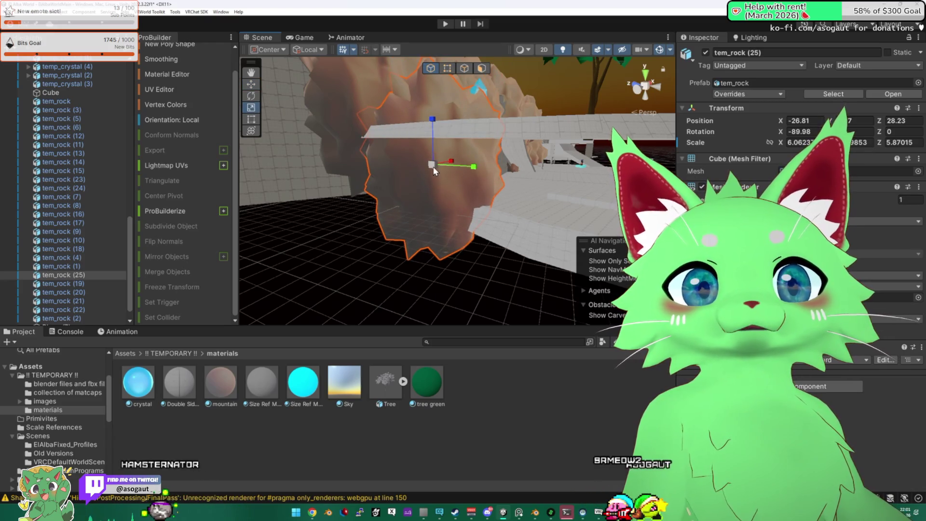
pyautogui.moveTo(434, 168); pyautogui.dragTo(411, 169)
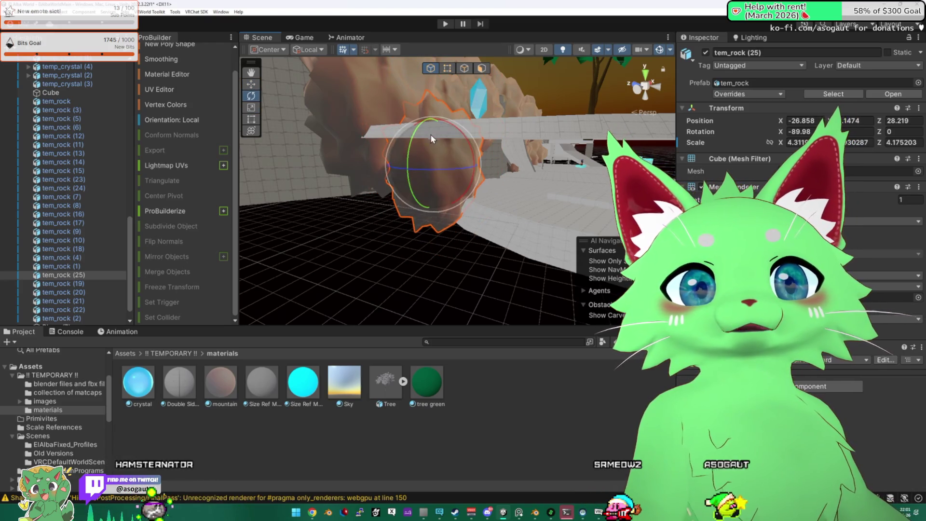
pyautogui.moveTo(453, 124)
pyautogui.mouseDown()
pyautogui.moveTo(456, 189)
pyautogui.moveTo(284, 97)
pyautogui.mouseUp()
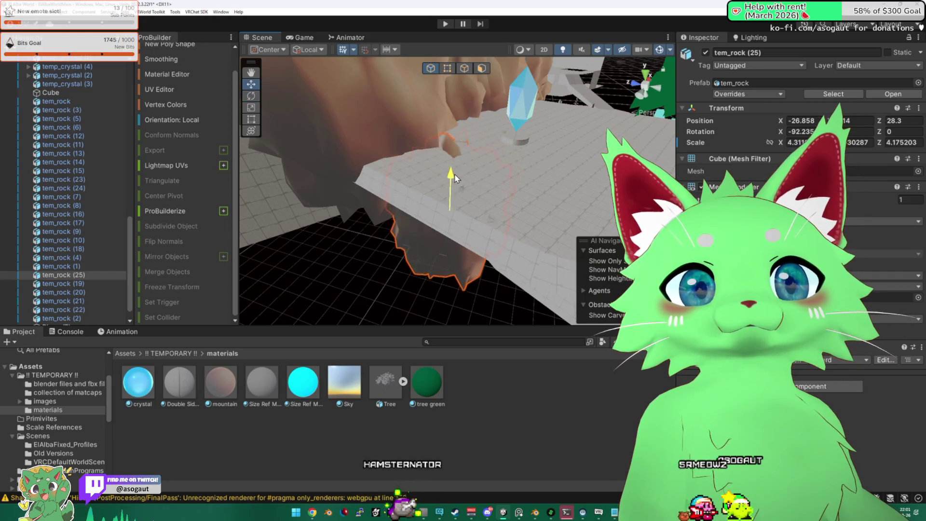
pyautogui.moveTo(453, 184)
pyautogui.mouseDown()
pyautogui.moveTo(471, 213)
pyautogui.moveTo(354, 145)
pyautogui.moveTo(237, 144)
pyautogui.moveTo(461, 198)
pyautogui.moveTo(361, 221)
pyautogui.moveTo(503, 197)
pyautogui.moveTo(312, 172)
pyautogui.mouseUp()
# - Nudge the flat Cube slab to X -23.4, Z 21.28 on the platform, then switch to VRChat
pyautogui.doubleClick(51, 93)
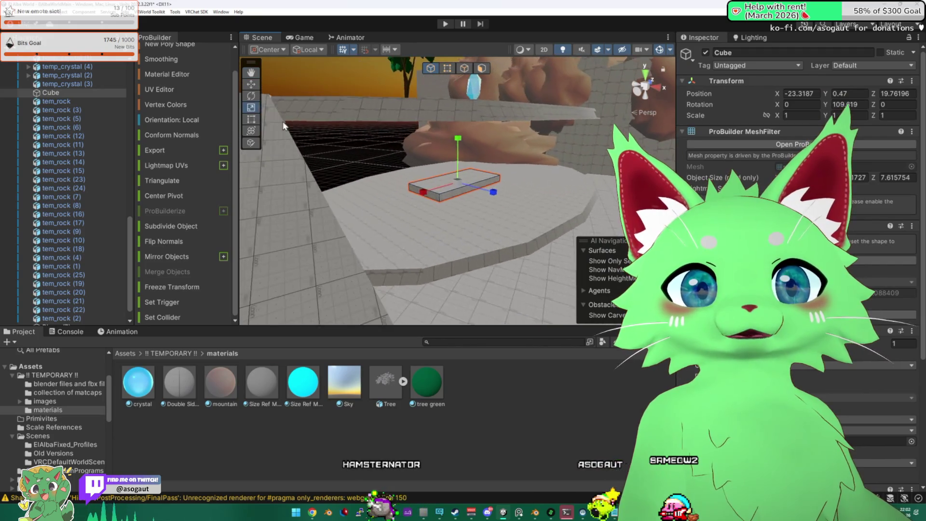
pyautogui.moveTo(467, 205); pyautogui.dragTo(516, 195)
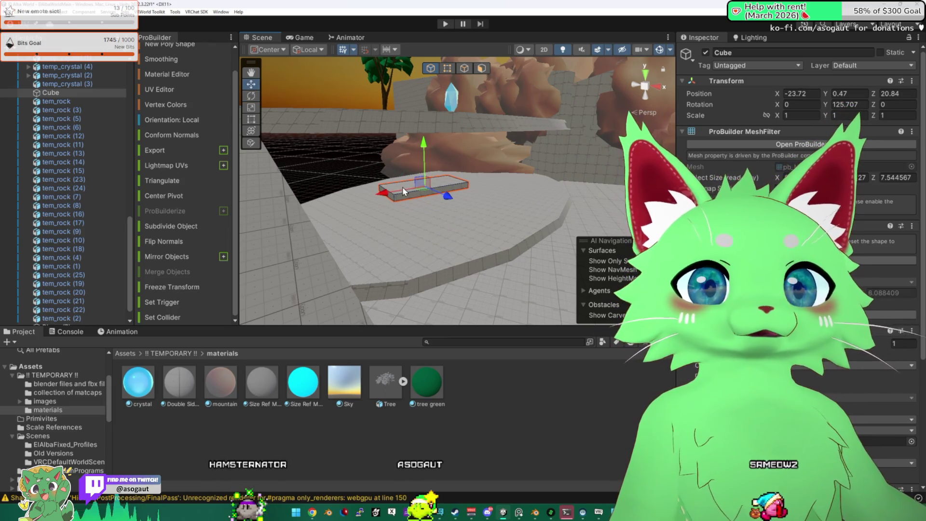
pyautogui.moveTo(391, 194)
pyautogui.mouseDown()
pyautogui.moveTo(492, 141)
pyautogui.moveTo(426, 77)
pyautogui.moveTo(460, 146)
pyautogui.moveTo(263, 159)
pyautogui.moveTo(339, 170)
pyautogui.mouseUp()
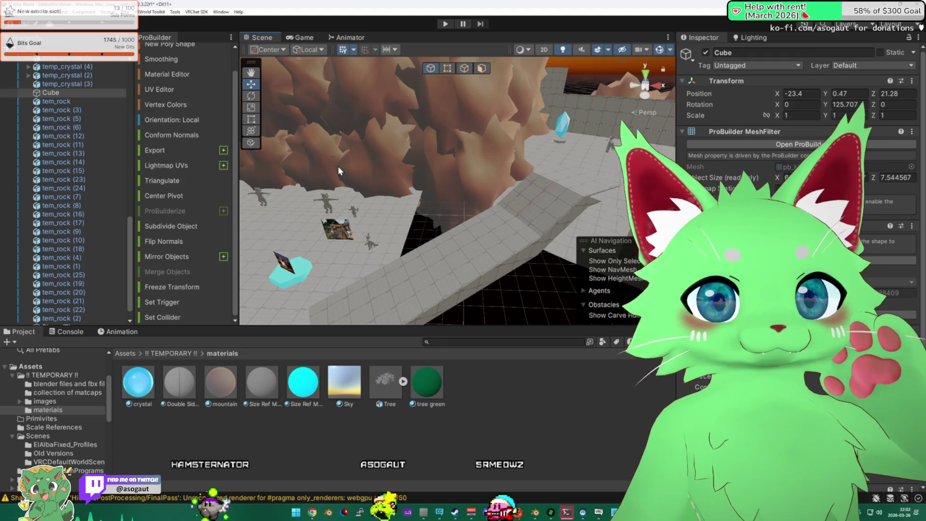
pyautogui.hotkey('alt', 'Tab')
pyautogui.hotkey('alt', 'Tab')
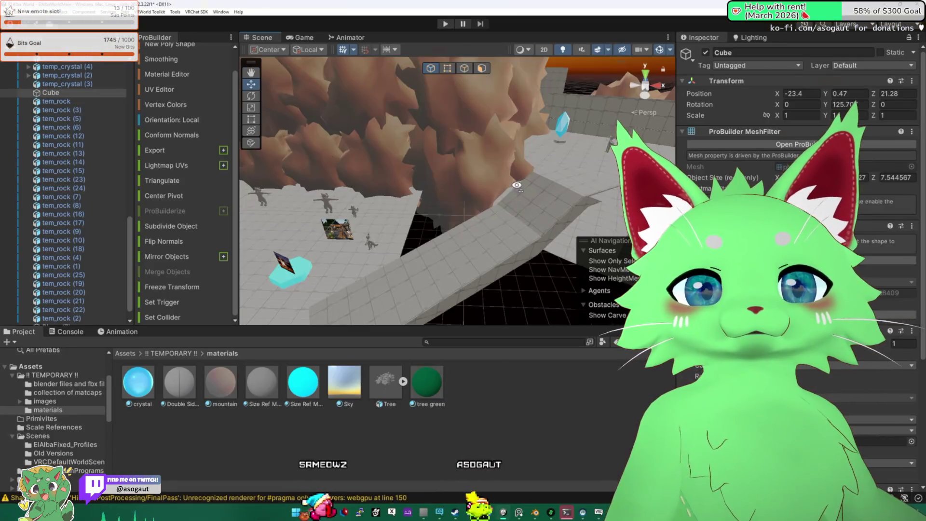
# - Select and delete the ramp Plane (8)
pyautogui.moveTo(517, 185)
pyautogui.mouseDown()
pyautogui.moveTo(552, 184)
pyautogui.moveTo(438, 176)
pyautogui.moveTo(434, 161)
pyautogui.moveTo(405, 157)
pyautogui.moveTo(342, 181)
pyautogui.moveTo(458, 166)
pyautogui.moveTo(451, 155)
pyautogui.moveTo(416, 164)
pyautogui.mouseUp()
pyautogui.click(438, 176)
pyautogui.moveTo(500, 150)
pyautogui.mouseDown()
pyautogui.moveTo(398, 150)
pyautogui.moveTo(489, 175)
pyautogui.moveTo(480, 166)
pyautogui.mouseUp()
pyautogui.click(472, 173)
pyautogui.click(492, 178)
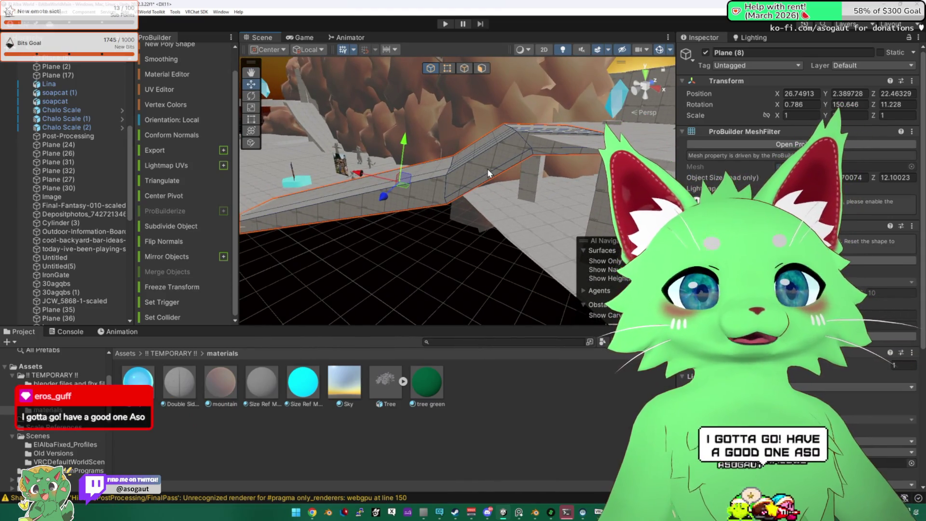
pyautogui.press('Delete')
# - Switch the Scene view to perspective and orbit to see the black gap between floor sections
pyautogui.moveTo(497, 155)
pyautogui.mouseDown()
pyautogui.moveTo(473, 206)
pyautogui.moveTo(606, 294)
pyautogui.mouseUp()
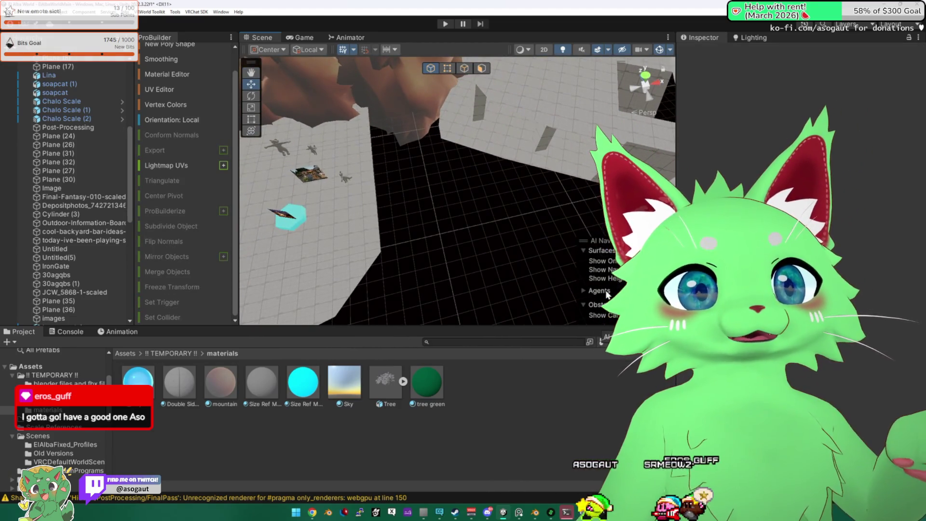
pyautogui.click(630, 116)
pyautogui.click(651, 113)
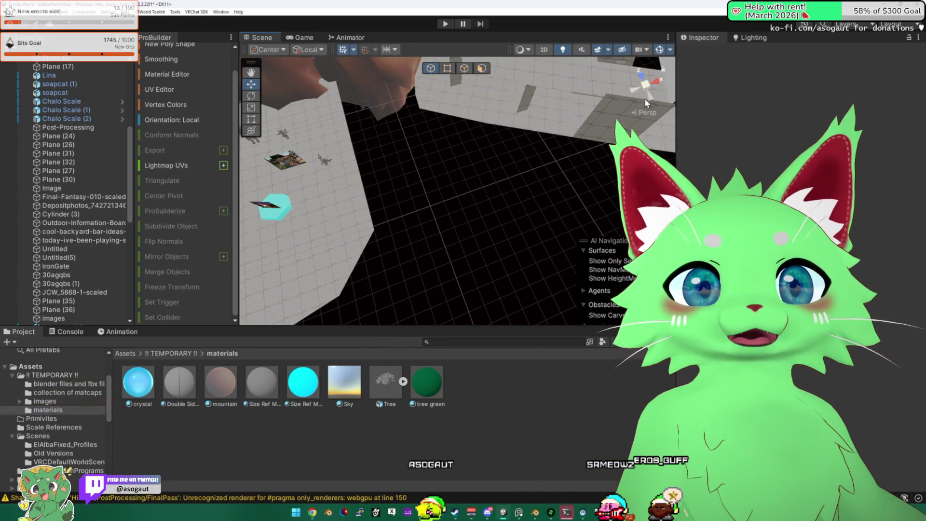
pyautogui.moveTo(646, 99)
pyautogui.mouseDown()
pyautogui.moveTo(599, 121)
pyautogui.moveTo(619, 78)
pyautogui.mouseUp()
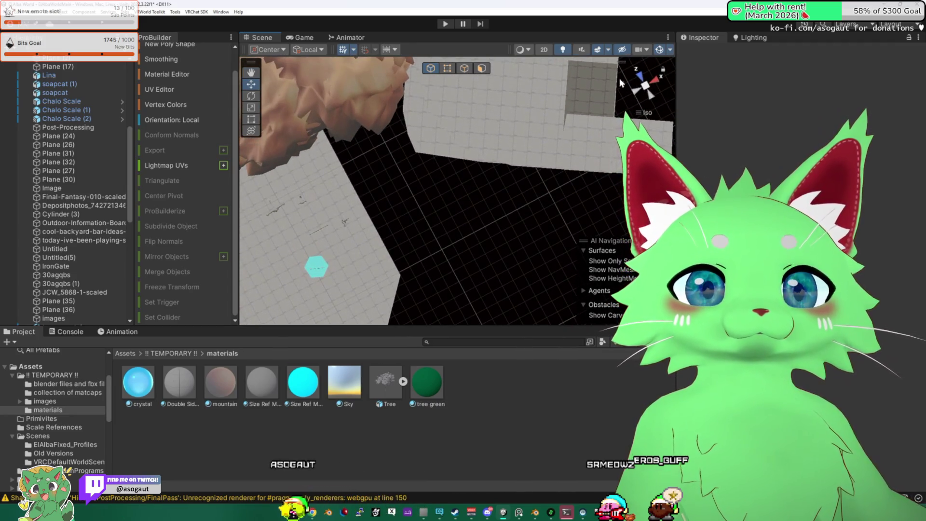
pyautogui.click(646, 86)
pyautogui.scroll(-2, 435, 88)
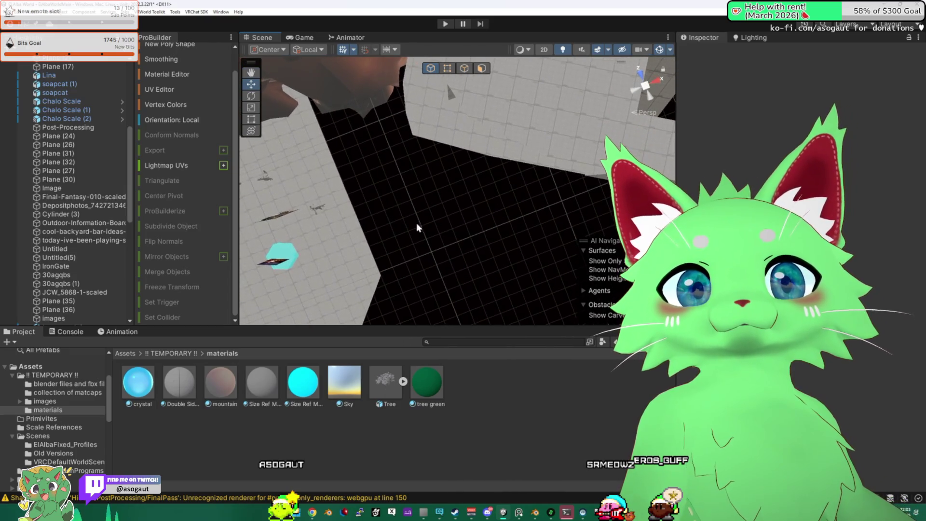
pyautogui.click(485, 70)
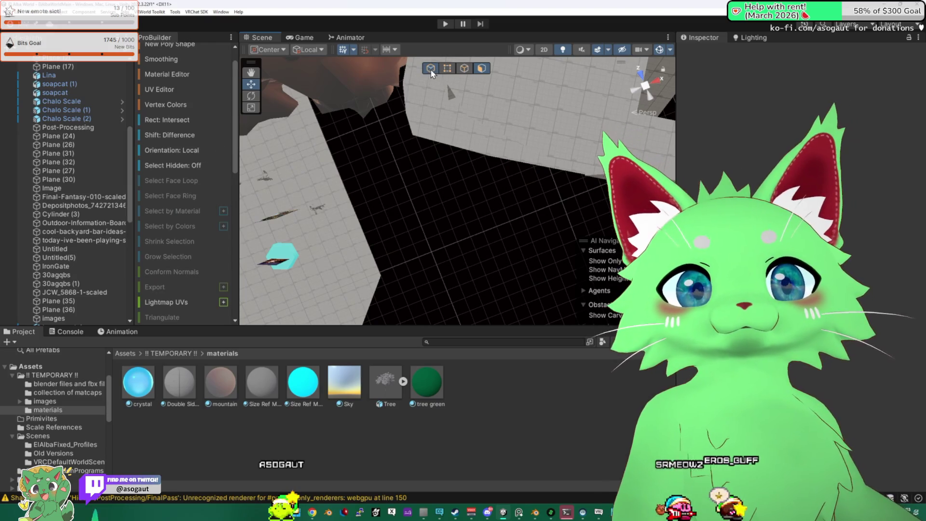
pyautogui.click(430, 70)
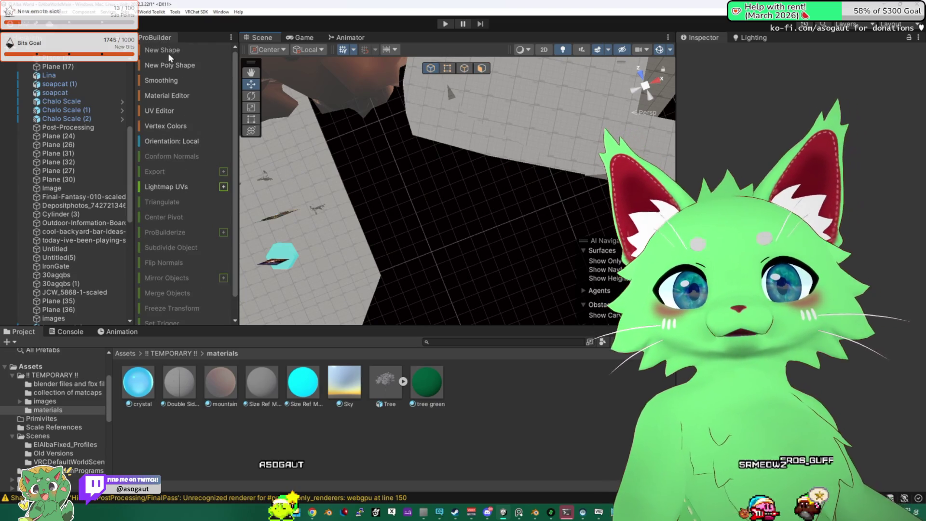
# - Draw a new ProBuilder plane across the gap and move it down into position
pyautogui.click(168, 55)
pyautogui.moveTo(392, 210)
pyautogui.mouseDown()
pyautogui.moveTo(480, 251)
pyautogui.moveTo(316, 165)
pyautogui.moveTo(356, 84)
pyautogui.moveTo(412, 174)
pyautogui.moveTo(600, 148)
pyautogui.moveTo(543, 114)
pyautogui.moveTo(428, 125)
pyautogui.moveTo(430, 147)
pyautogui.moveTo(528, 181)
pyautogui.moveTo(577, 178)
pyautogui.moveTo(381, 121)
pyautogui.moveTo(356, 91)
pyautogui.mouseUp()
pyautogui.press('e')
pyautogui.press('w')
pyautogui.moveTo(471, 128)
pyautogui.mouseDown()
pyautogui.moveTo(475, 154)
pyautogui.moveTo(428, 171)
pyautogui.moveTo(495, 180)
pyautogui.mouseUp()
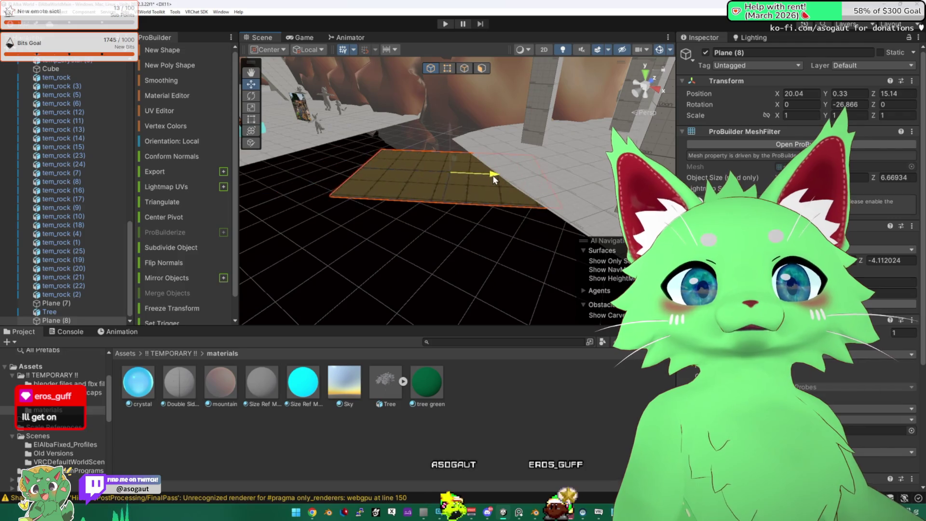
pyautogui.moveTo(452, 145)
pyautogui.mouseDown()
pyautogui.moveTo(452, 131)
pyautogui.moveTo(505, 163)
pyautogui.moveTo(371, 124)
pyautogui.mouseUp()
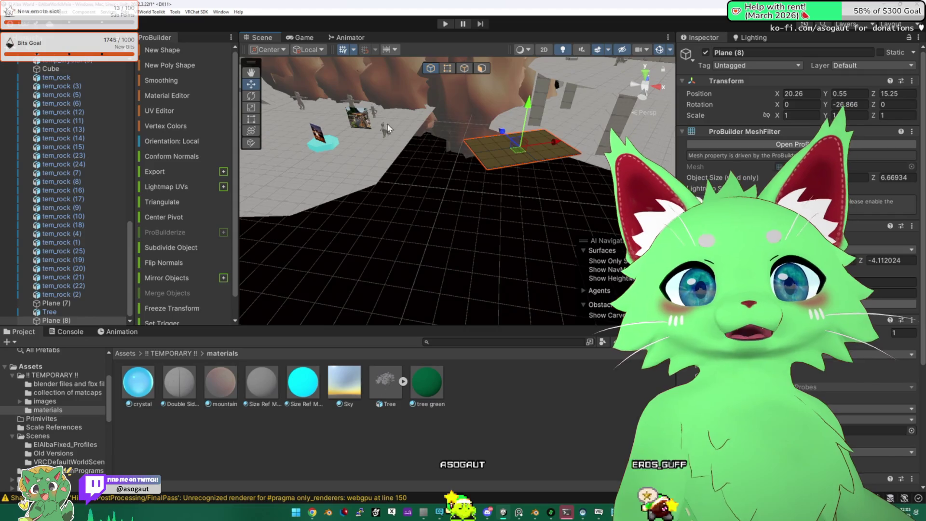
# - Pull one edge of the new plane so it stretches into a sloping ramp off the floor
pyautogui.click(481, 68)
pyautogui.click(475, 180)
pyautogui.press('k')
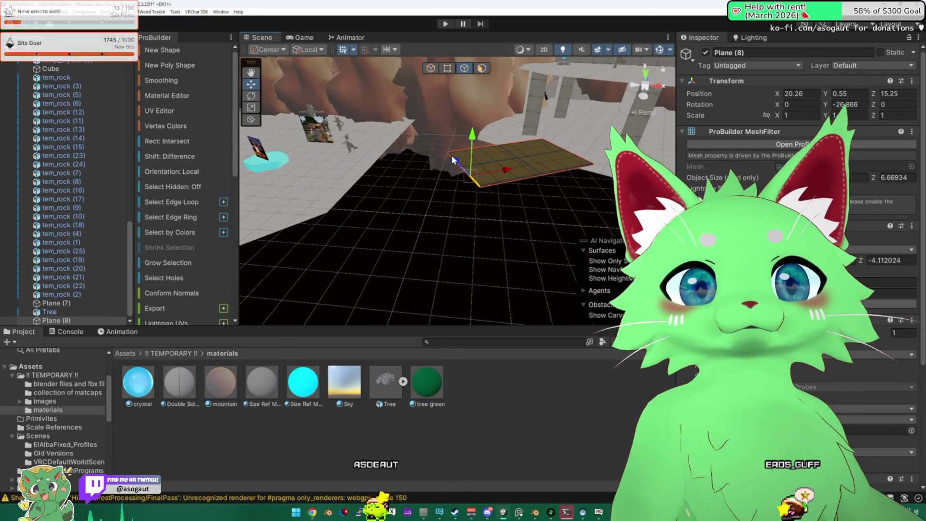
pyautogui.moveTo(336, 197)
pyautogui.mouseDown()
pyautogui.moveTo(440, 219)
pyautogui.moveTo(506, 211)
pyautogui.moveTo(518, 230)
pyautogui.mouseUp()
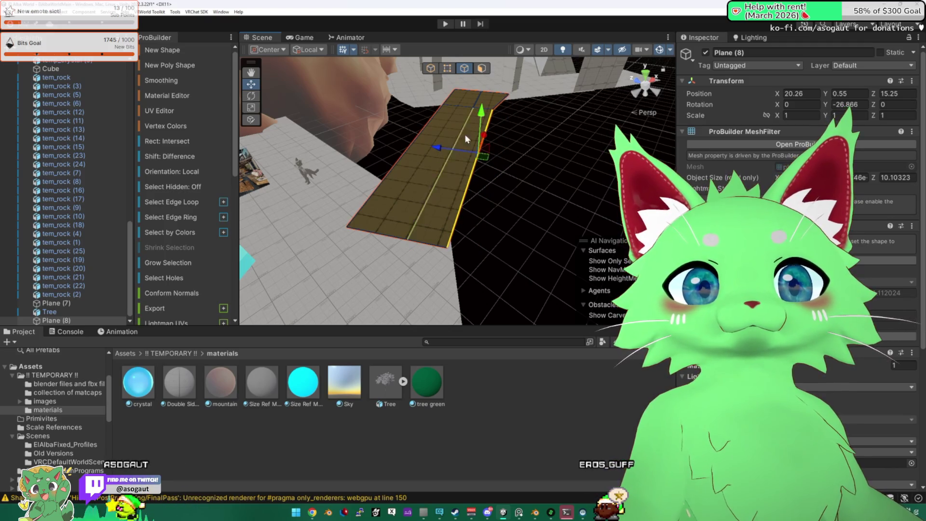
pyautogui.moveTo(380, 144)
pyautogui.mouseDown()
pyautogui.moveTo(357, 136)
pyautogui.moveTo(457, 159)
pyautogui.moveTo(343, 155)
pyautogui.moveTo(483, 188)
pyautogui.moveTo(475, 138)
pyautogui.moveTo(415, 170)
pyautogui.moveTo(466, 187)
pyautogui.moveTo(407, 203)
pyautogui.moveTo(305, 183)
pyautogui.moveTo(507, 159)
pyautogui.mouseUp()
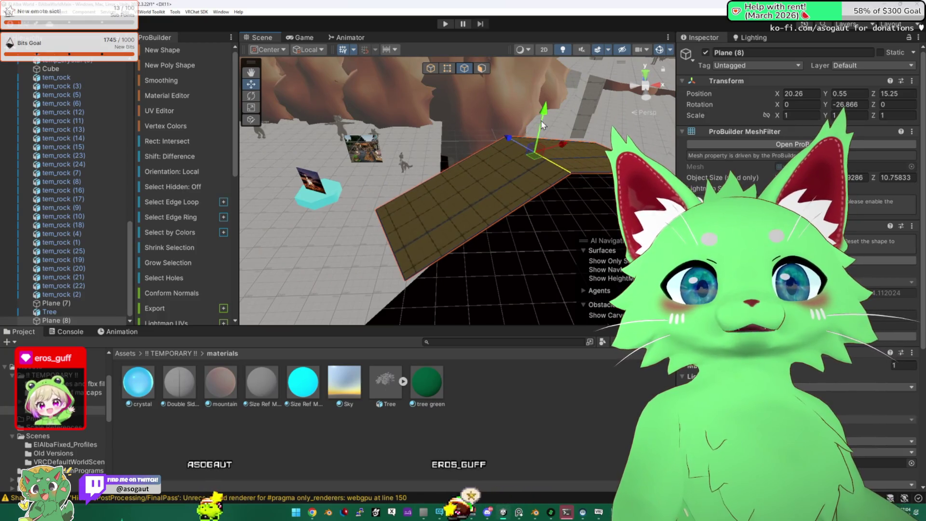
pyautogui.moveTo(547, 151)
pyautogui.mouseDown()
pyautogui.moveTo(482, 176)
pyautogui.moveTo(517, 169)
pyautogui.moveTo(498, 143)
pyautogui.mouseUp()
pyautogui.click(518, 170)
pyautogui.scroll(-5, 479, 157)
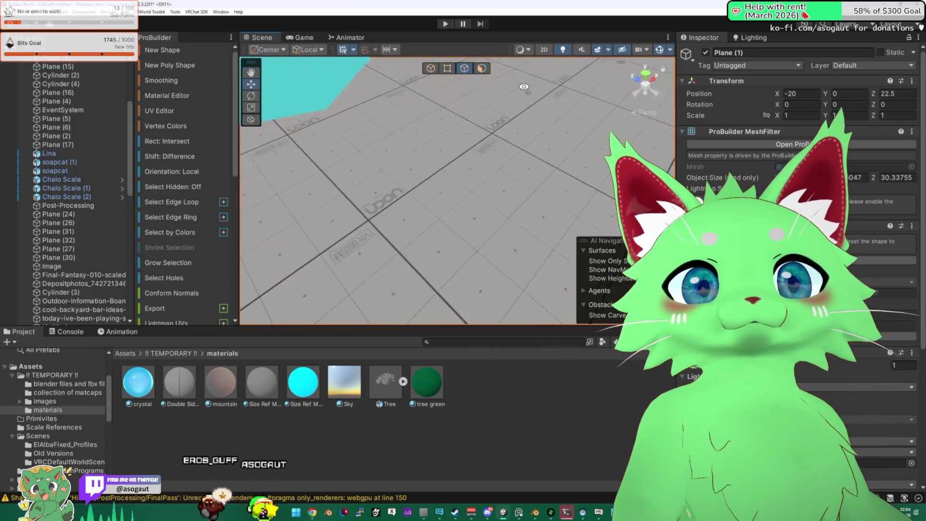
# - Lower one end of the brown ramp Plane (8) so it slopes between the floors
pyautogui.scroll(-3, 448, 157)
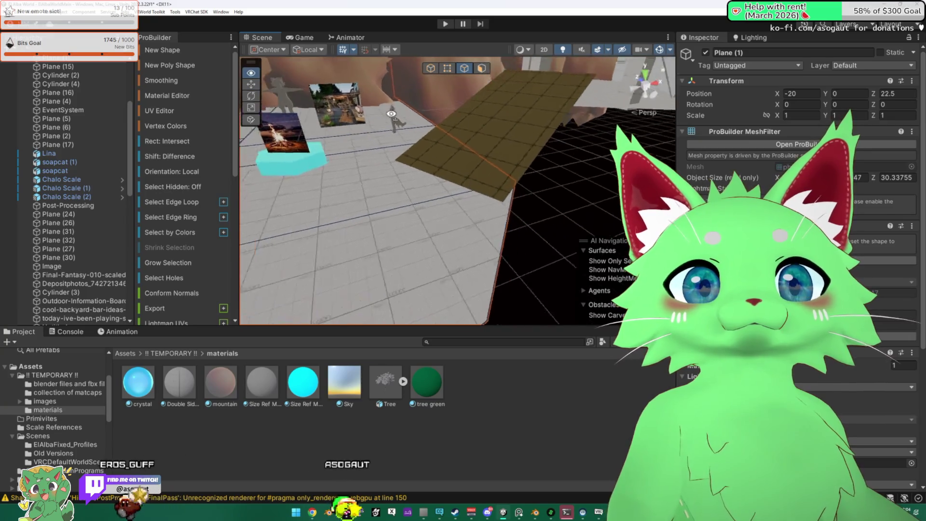
pyautogui.click(388, 197)
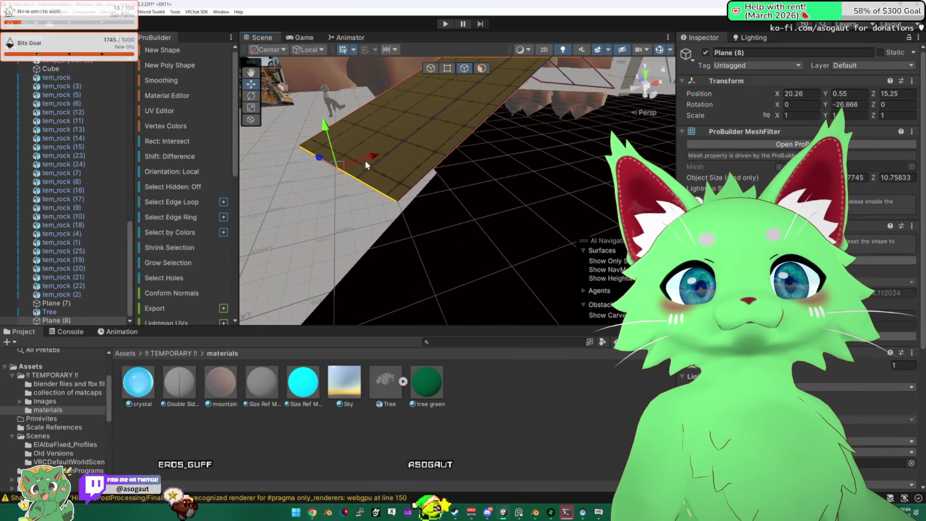
pyautogui.moveTo(327, 131)
pyautogui.mouseDown()
pyautogui.moveTo(335, 119)
pyautogui.moveTo(506, 216)
pyautogui.mouseUp()
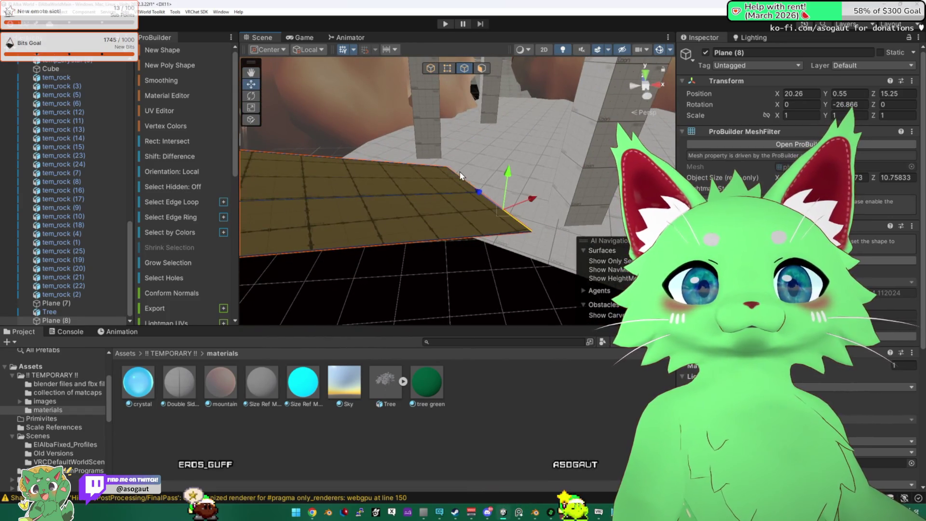
pyautogui.moveTo(483, 165)
pyautogui.mouseDown()
pyautogui.moveTo(441, 155)
pyautogui.moveTo(452, 163)
pyautogui.mouseUp()
pyautogui.scroll(-5, 459, 176)
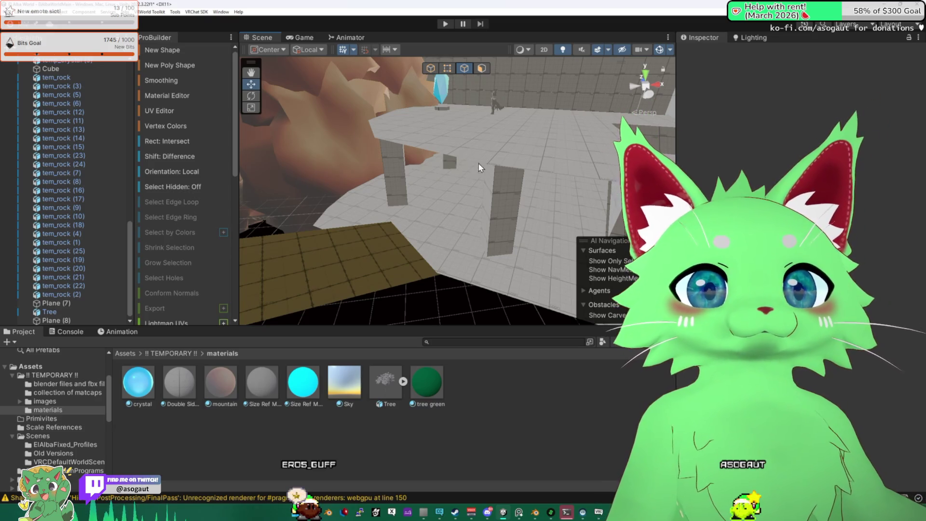
pyautogui.moveTo(411, 212)
pyautogui.mouseDown()
pyautogui.moveTo(561, 174)
pyautogui.moveTo(338, 154)
pyautogui.moveTo(328, 139)
pyautogui.moveTo(307, 149)
pyautogui.moveTo(418, 155)
pyautogui.moveTo(424, 189)
pyautogui.moveTo(532, 195)
pyautogui.mouseUp()
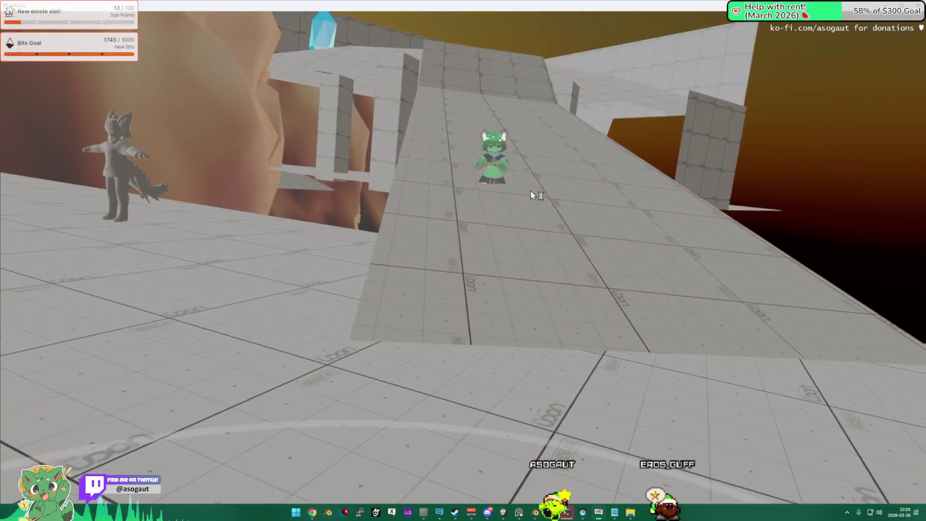
# - Walk the VRChat test world checking the new ramp, rocks and crystal, then return to Unity
pyautogui.hotkey('alt', 'Tab')
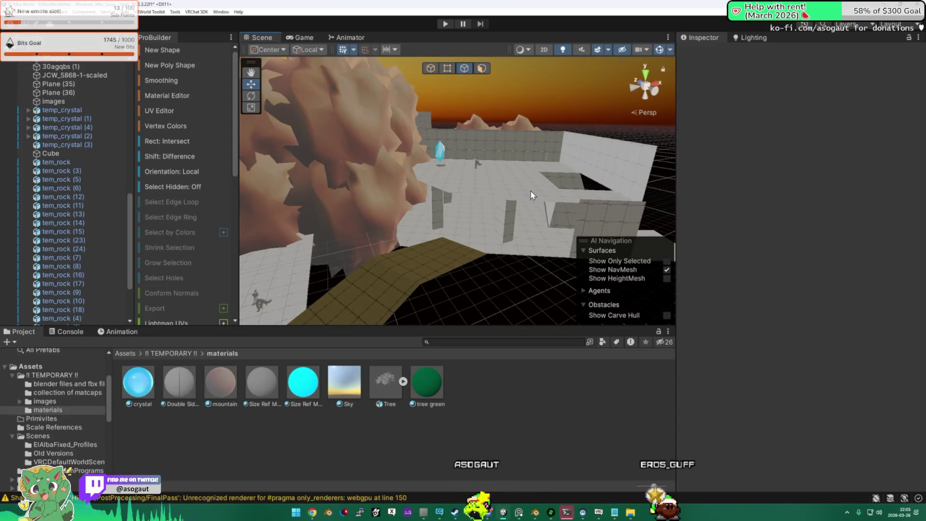
pyautogui.hotkey('alt', 'Tab')
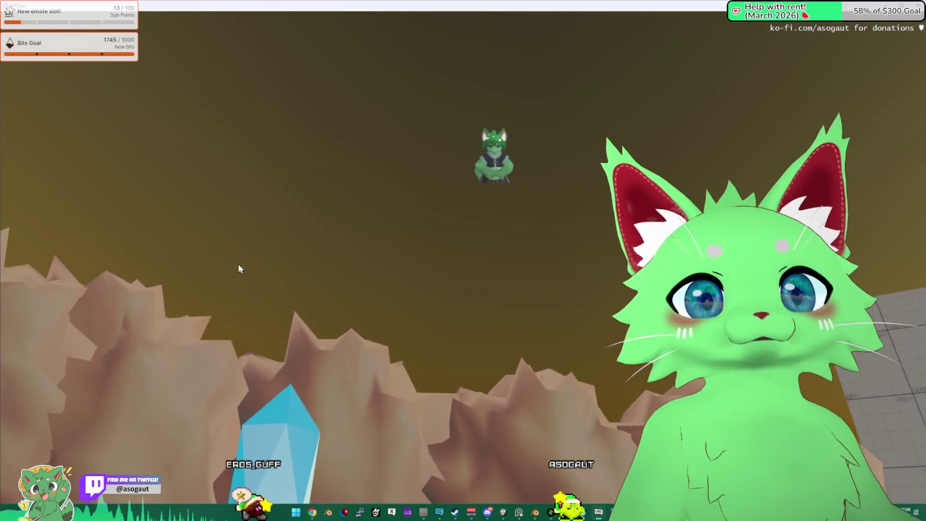
pyautogui.hotkey('alt', 'Tab')
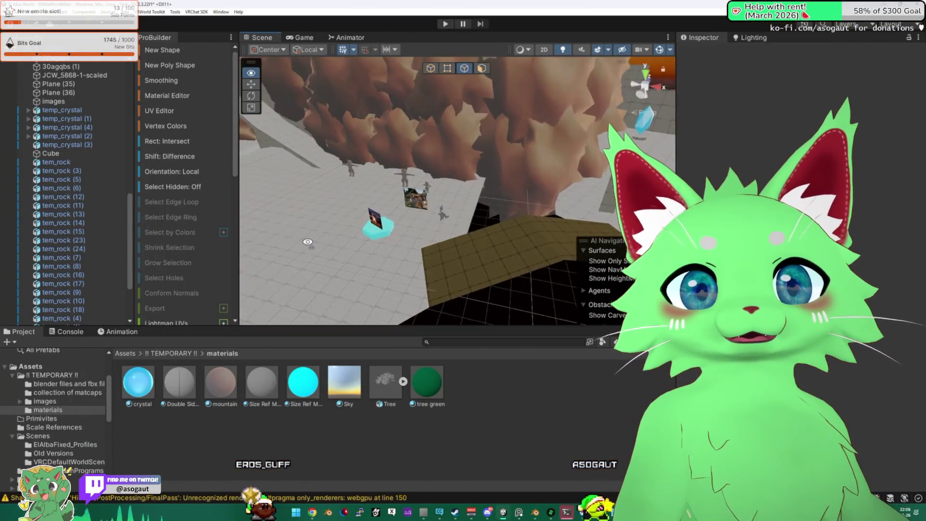
# - Orbit the Scene view for an overview of the world and dismiss the Size Ref material menu
pyautogui.click(435, 204)
pyautogui.moveTo(436, 205)
pyautogui.mouseDown()
pyautogui.moveTo(586, 99)
pyautogui.moveTo(139, 175)
pyautogui.moveTo(441, 163)
pyautogui.moveTo(288, 187)
pyautogui.moveTo(374, 74)
pyautogui.moveTo(551, 194)
pyautogui.moveTo(484, 210)
pyautogui.mouseUp()
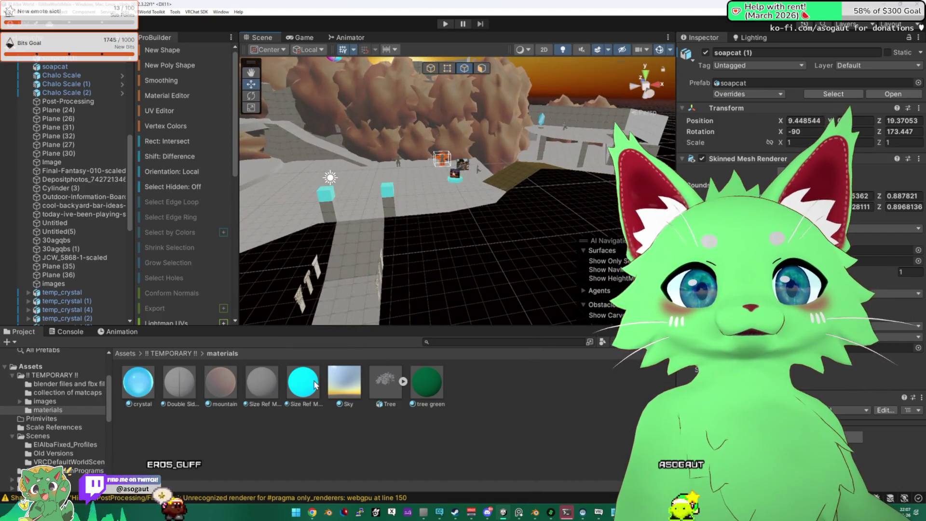
pyautogui.rightClick(262, 382)
pyautogui.click(214, 437)
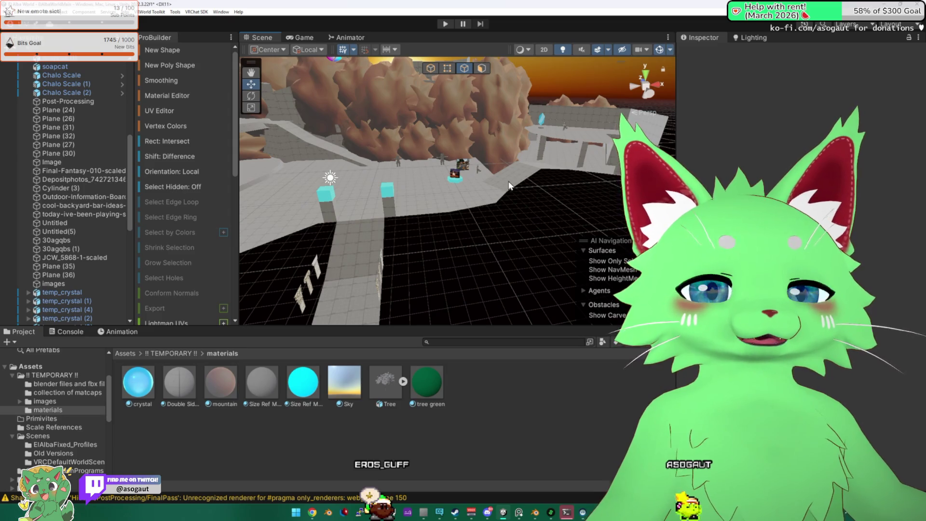
# - Open the VRChat SDK Control Panel and Auto Fix the texture mipmap warning
pyautogui.click(197, 12)
pyautogui.click(203, 30)
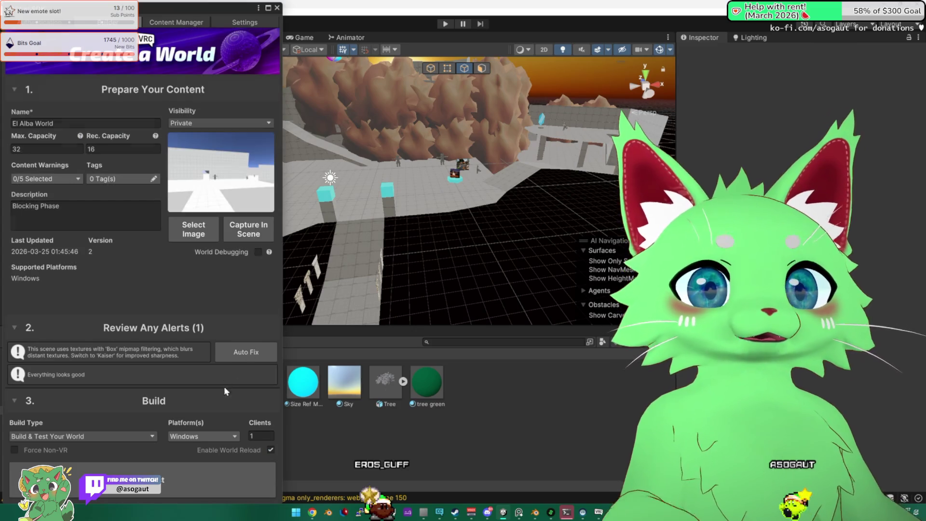
pyautogui.click(245, 359)
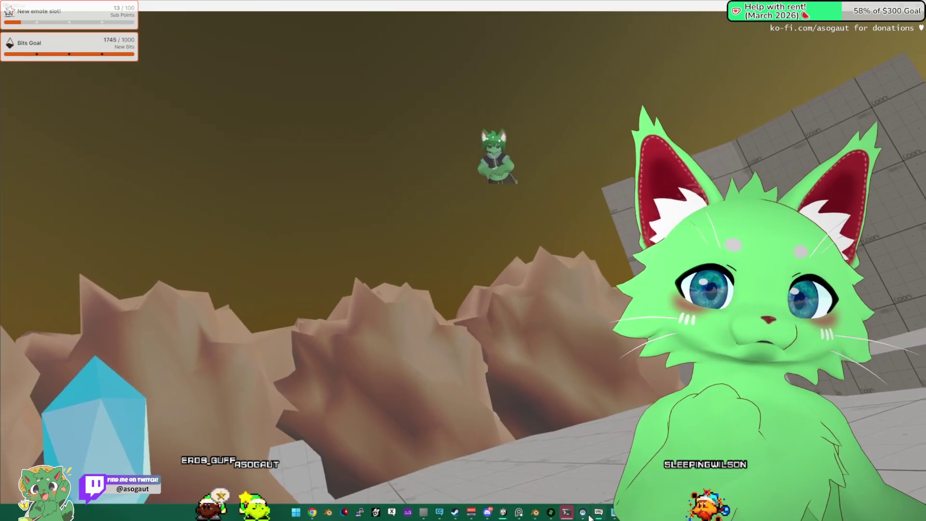
# - Quit Blender saving the rock file, then bring VRChat forward to load the test world
pyautogui.moveTo(582, 512)
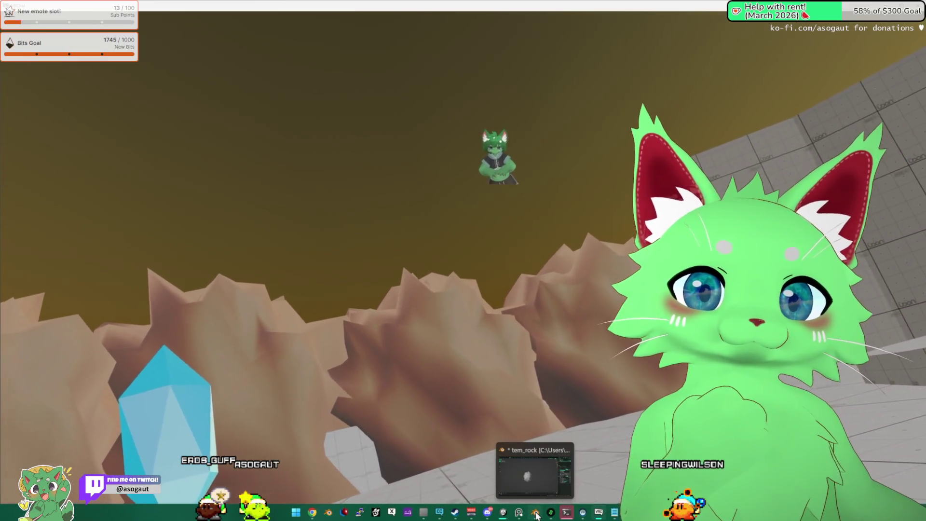
pyautogui.click(535, 512)
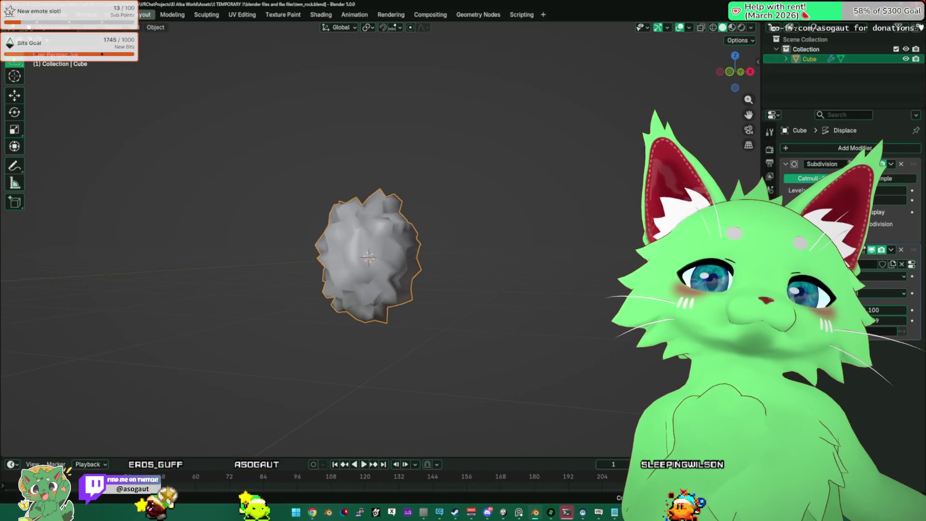
pyautogui.hotkey('ctrl', 'q')
pyautogui.click(426, 269)
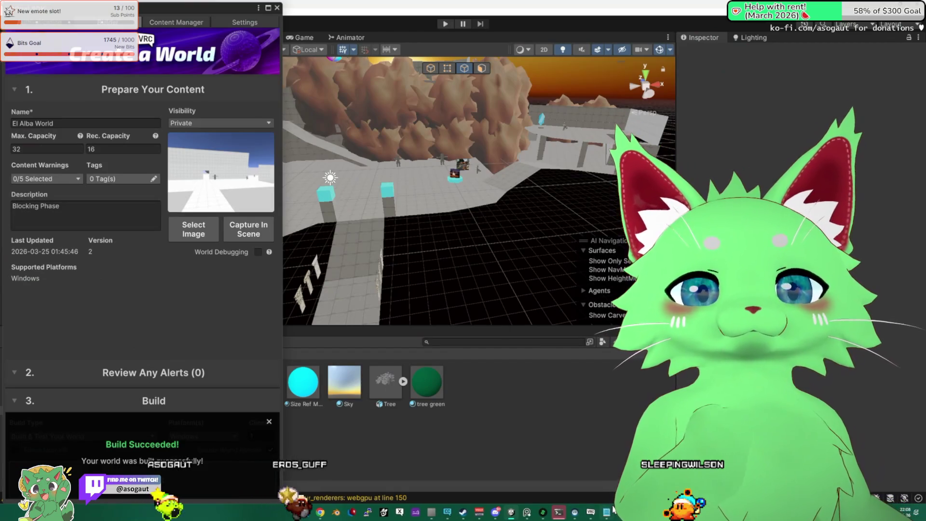
pyautogui.moveTo(612, 510)
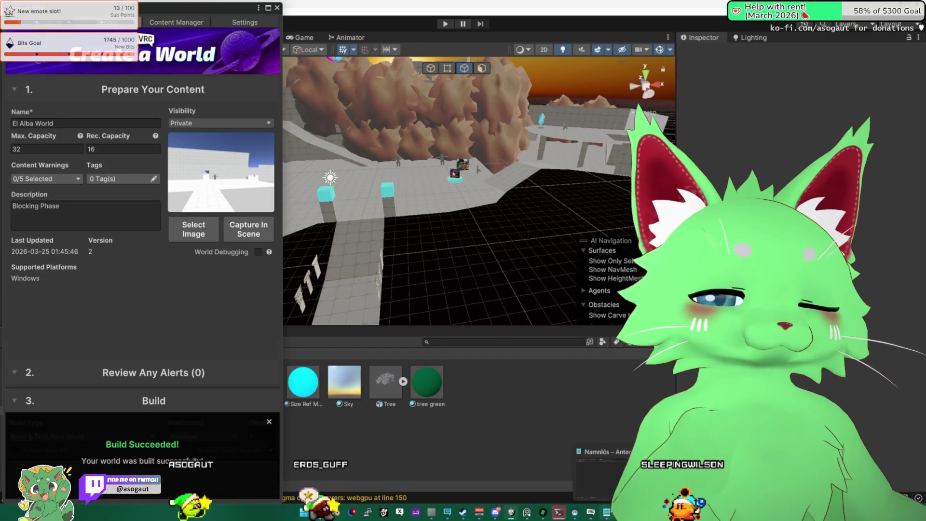
pyautogui.click(592, 513)
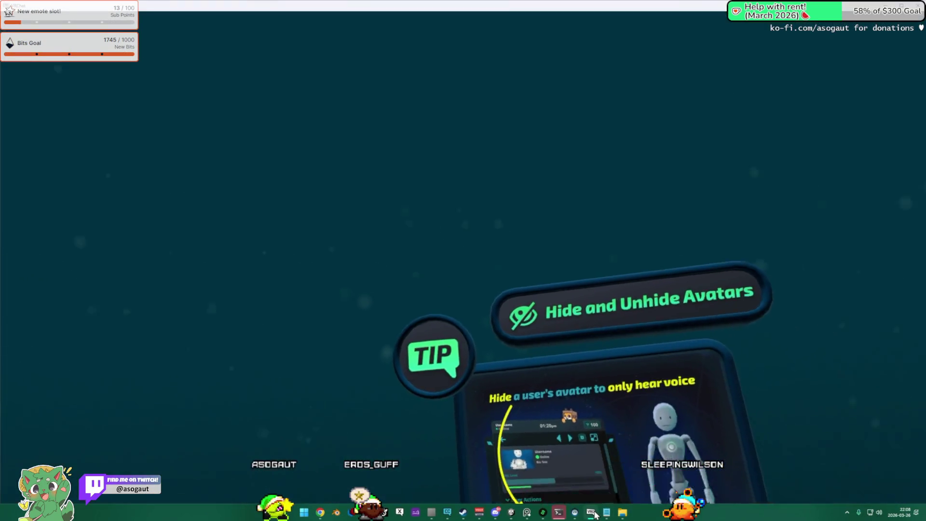
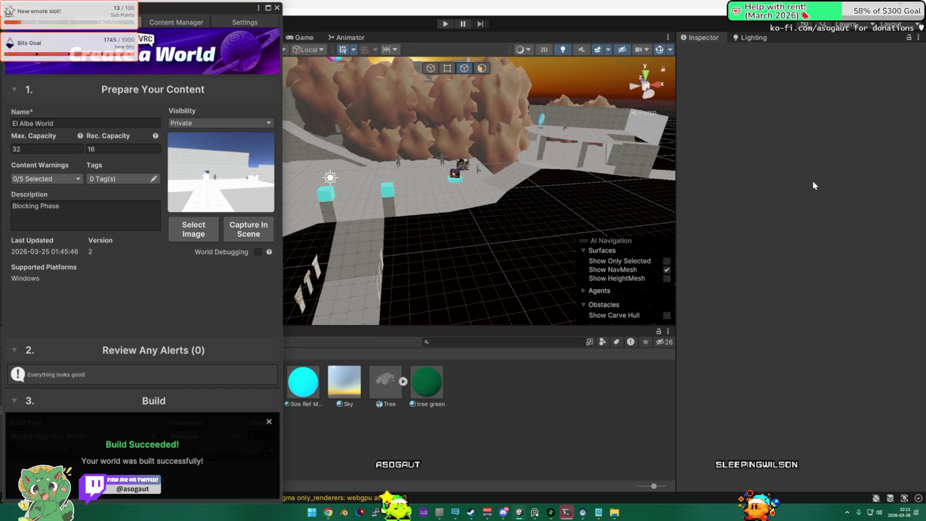
# - Close the VRChat SDK builder panel and the SteamVR console
pyautogui.click(278, 8)
pyautogui.click(567, 512)
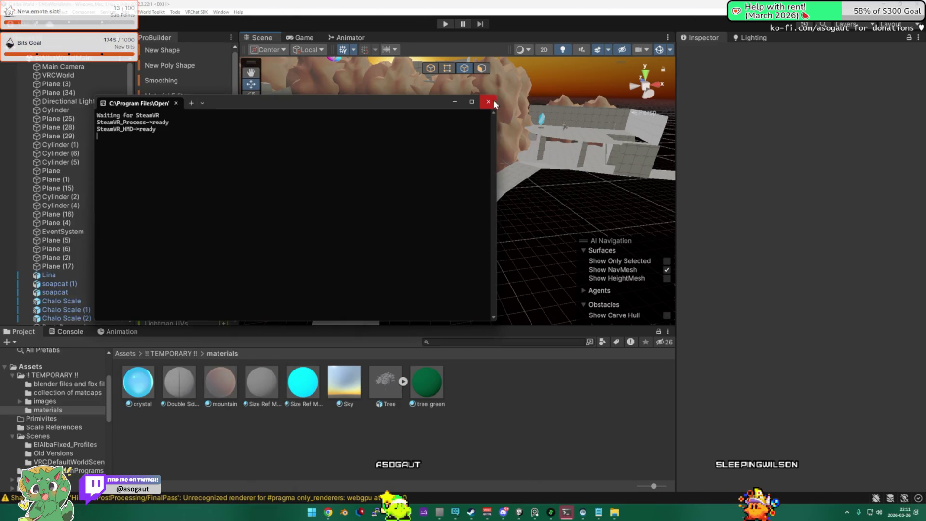
pyautogui.click(488, 101)
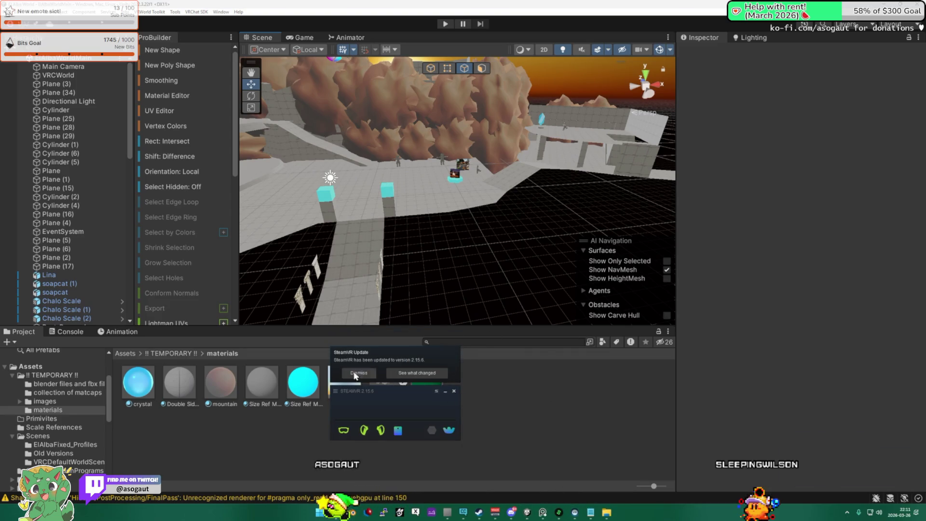
# - Dismiss the SteamVR update notice, close SteamVR, and orbit down onto the level
pyautogui.click(363, 373)
pyautogui.click(453, 390)
pyautogui.moveTo(462, 140)
pyautogui.mouseDown()
pyautogui.moveTo(476, 129)
pyautogui.moveTo(473, 159)
pyautogui.mouseUp()
pyautogui.moveTo(366, 183)
pyautogui.mouseDown()
pyautogui.moveTo(356, 191)
pyautogui.moveTo(634, 203)
pyautogui.mouseUp()
# - Select the cylinder tower and duplicate it as Cylinder (7)
pyautogui.click(337, 249)
pyautogui.moveTo(337, 249)
pyautogui.mouseDown()
pyautogui.moveTo(329, 233)
pyautogui.moveTo(338, 230)
pyautogui.mouseUp()
pyautogui.hotkey('ctrl', 'd')
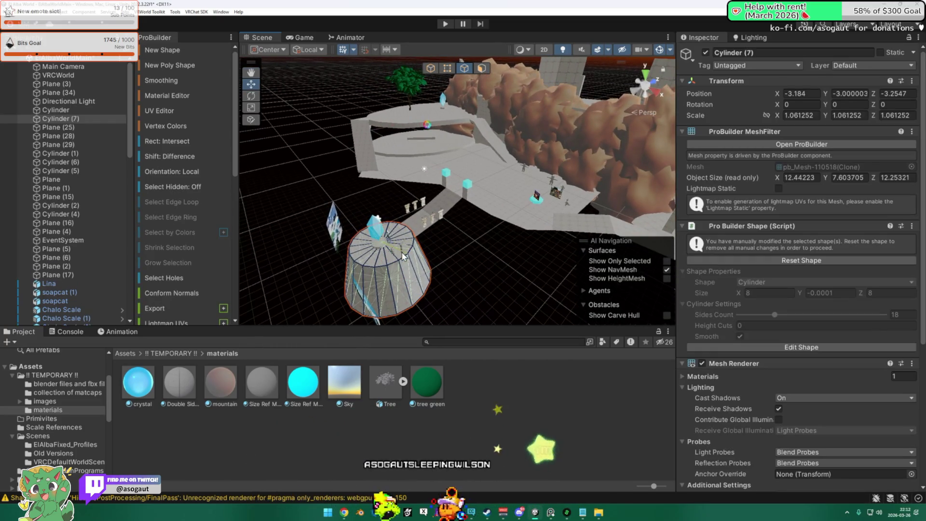
pyautogui.hotkey('ctrl', 'z')
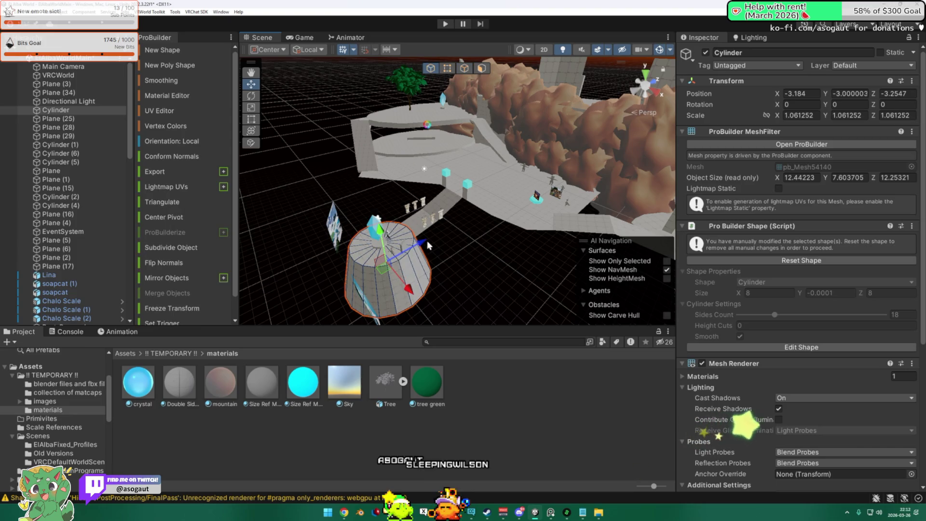
pyautogui.hotkey('ctrl', 'd')
# - Move Cylinder (7) up onto the rocky ridge and scale it down to about 0.62
pyautogui.moveTo(428, 244)
pyautogui.mouseDown()
pyautogui.moveTo(451, 148)
pyautogui.moveTo(493, 112)
pyautogui.moveTo(531, 96)
pyautogui.mouseUp()
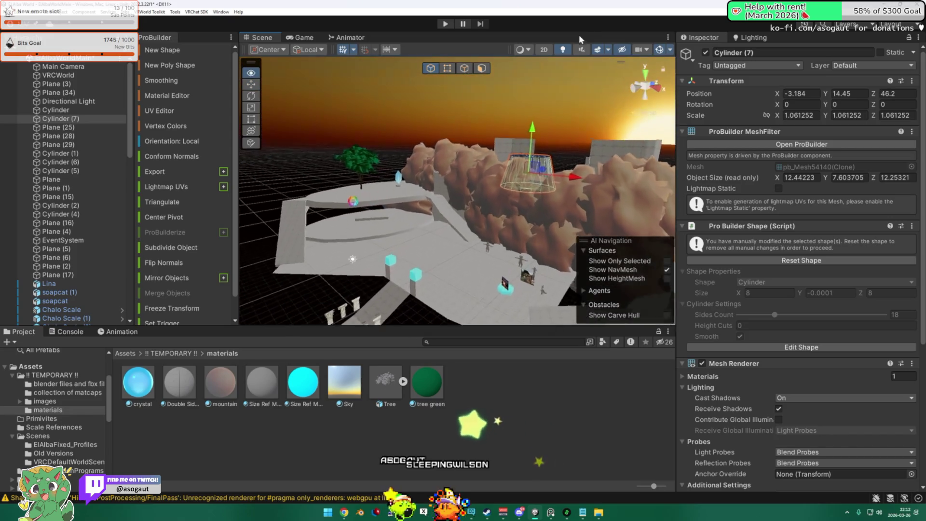
pyautogui.press('f')
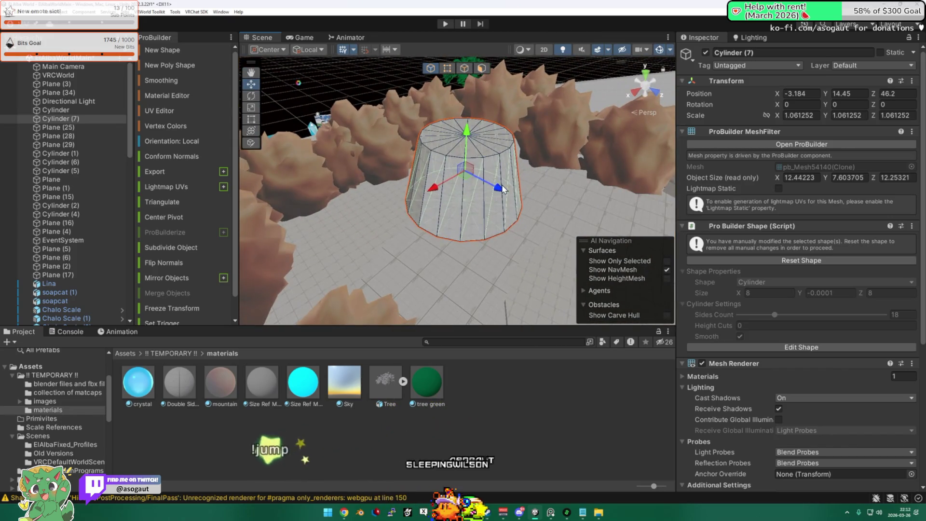
pyautogui.moveTo(503, 189); pyautogui.dragTo(412, 139)
pyautogui.moveTo(349, 147)
pyautogui.mouseDown()
pyautogui.moveTo(313, 145)
pyautogui.moveTo(460, 180)
pyautogui.moveTo(770, 109)
pyautogui.moveTo(770, 73)
pyautogui.moveTo(521, 113)
pyautogui.moveTo(520, 99)
pyautogui.moveTo(603, 120)
pyautogui.moveTo(583, 122)
pyautogui.mouseUp()
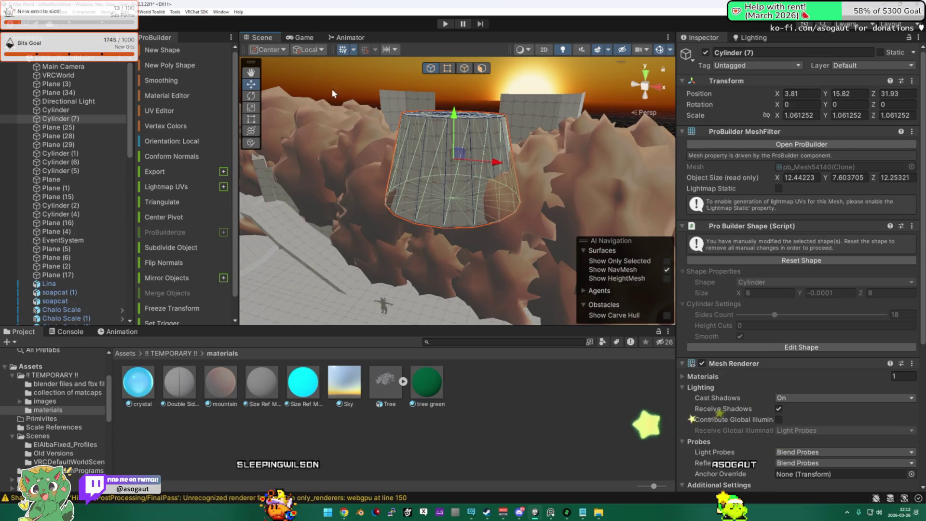
pyautogui.moveTo(453, 164)
pyautogui.mouseDown()
pyautogui.moveTo(425, 160)
pyautogui.moveTo(478, 155)
pyautogui.moveTo(483, 144)
pyautogui.moveTo(610, 166)
pyautogui.moveTo(511, 182)
pyautogui.moveTo(249, 177)
pyautogui.moveTo(400, 192)
pyautogui.moveTo(595, 171)
pyautogui.moveTo(485, 149)
pyautogui.moveTo(420, 157)
pyautogui.moveTo(756, 176)
pyautogui.moveTo(780, 187)
pyautogui.moveTo(730, 168)
pyautogui.moveTo(681, 125)
pyautogui.moveTo(722, 130)
pyautogui.moveTo(493, 150)
pyautogui.mouseUp()
# - Reselect and frame the small tower to inspect it, then select a ramp plane
pyautogui.click(598, 179)
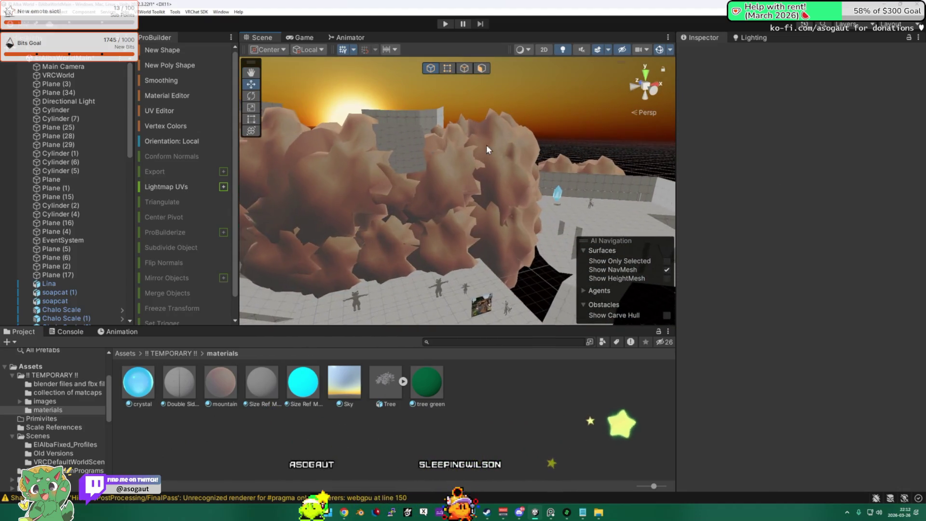
pyautogui.click(410, 151)
pyautogui.press('f')
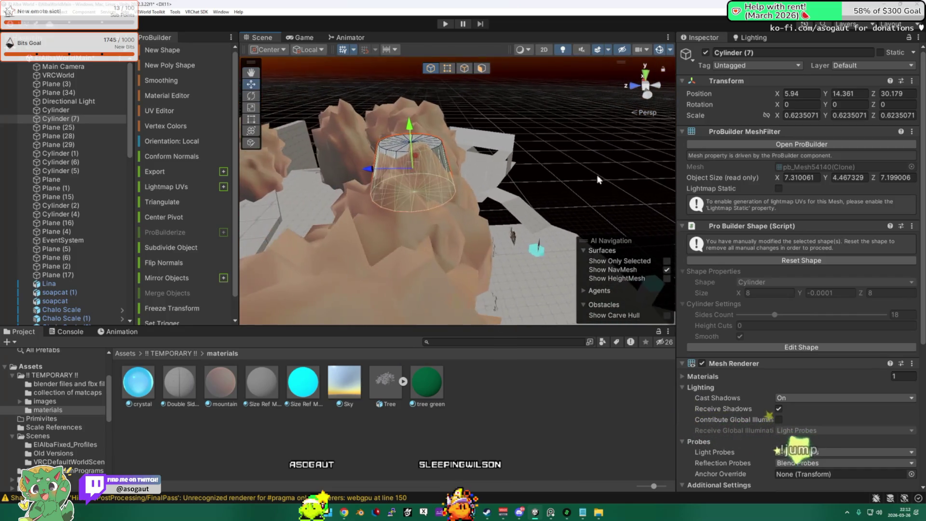
pyautogui.moveTo(372, 169)
pyautogui.mouseDown()
pyautogui.moveTo(550, 173)
pyautogui.moveTo(442, 177)
pyautogui.moveTo(360, 206)
pyautogui.moveTo(443, 182)
pyautogui.moveTo(455, 111)
pyautogui.moveTo(445, 113)
pyautogui.moveTo(501, 134)
pyautogui.moveTo(475, 90)
pyautogui.moveTo(488, 78)
pyautogui.moveTo(415, 168)
pyautogui.mouseUp()
pyautogui.click(442, 114)
# - Duplicate ramp Plane (6) to create Plane (9) and frame it
pyautogui.click(472, 134)
pyautogui.hotkey('ctrl', 'd')
pyautogui.moveTo(493, 168); pyautogui.dragTo(531, 170)
pyautogui.press('f')
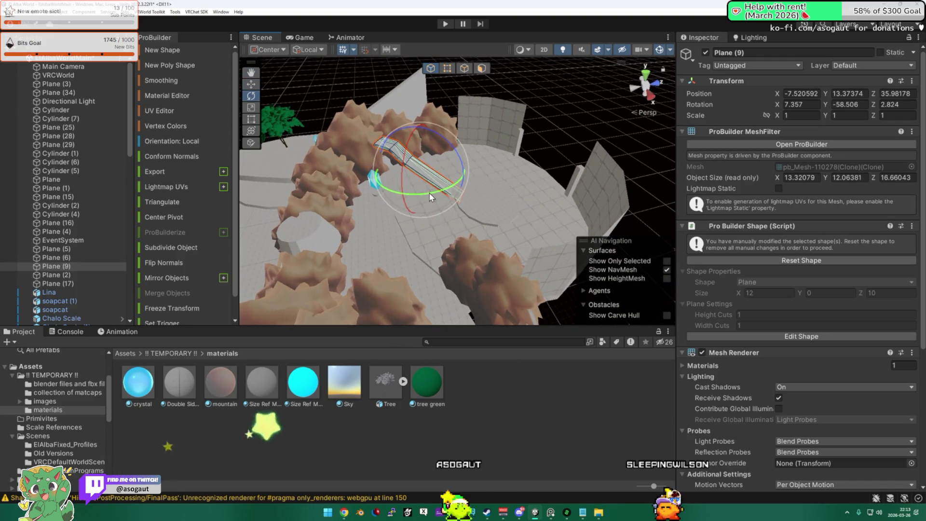
pyautogui.press('f')
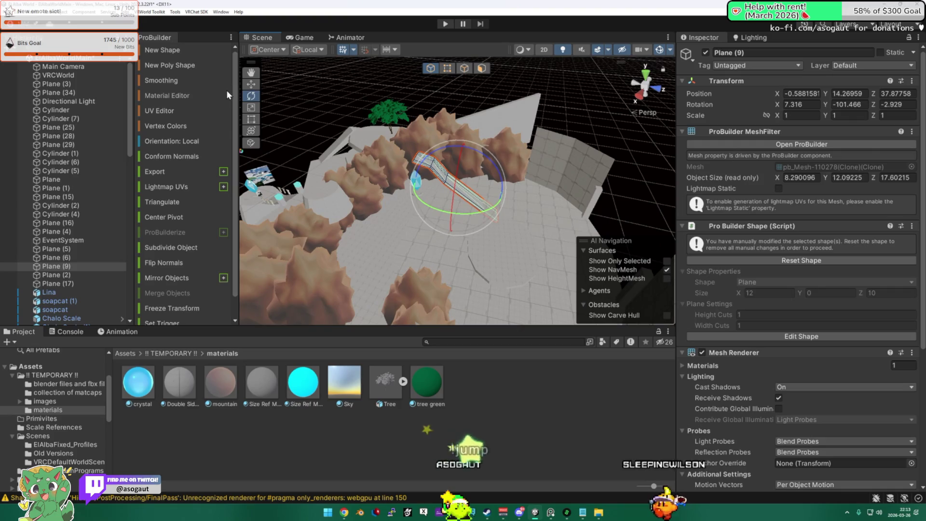
# - Position Plane (9) near the small tower at about (12.2, 12.2, 29.7) and angle it toward the tower
pyautogui.moveTo(502, 195); pyautogui.dragTo(504, 210)
pyautogui.moveTo(441, 207)
pyautogui.mouseDown()
pyautogui.moveTo(461, 208)
pyautogui.moveTo(447, 238)
pyautogui.moveTo(414, 246)
pyautogui.moveTo(290, 135)
pyautogui.mouseUp()
pyautogui.click(252, 96)
pyautogui.moveTo(410, 241)
pyautogui.mouseDown()
pyautogui.moveTo(432, 266)
pyautogui.moveTo(378, 254)
pyautogui.moveTo(386, 222)
pyautogui.moveTo(295, 102)
pyautogui.mouseUp()
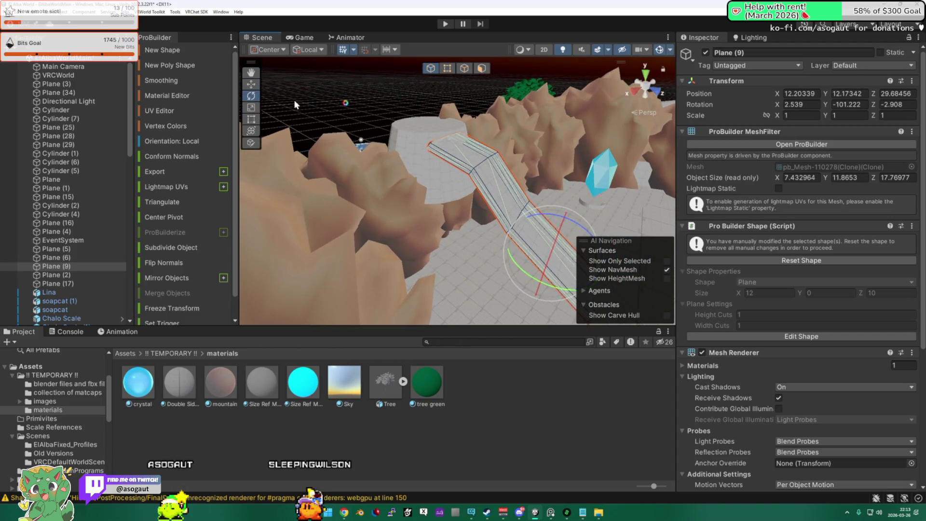
# - Lower Cylinder (7) to about Y 13.62 so it meets the ramp top, then orbit the level
pyautogui.click(420, 134)
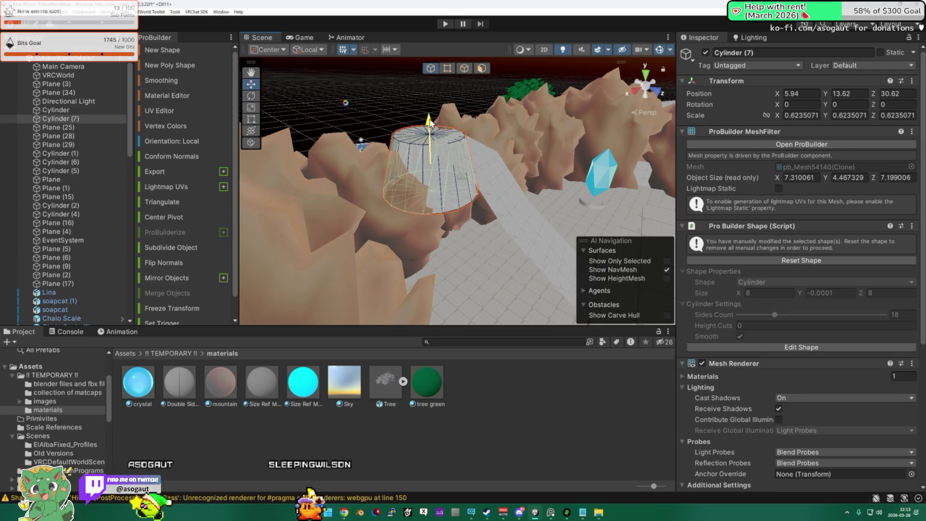
pyautogui.click(374, 115)
pyautogui.moveTo(374, 114)
pyautogui.mouseDown()
pyautogui.moveTo(632, 167)
pyautogui.moveTo(829, 149)
pyautogui.moveTo(811, 124)
pyautogui.moveTo(725, 109)
pyautogui.moveTo(781, 111)
pyautogui.moveTo(296, 264)
pyautogui.moveTo(563, 206)
pyautogui.moveTo(628, 218)
pyautogui.mouseUp()
pyautogui.scroll(-4, 629, 218)
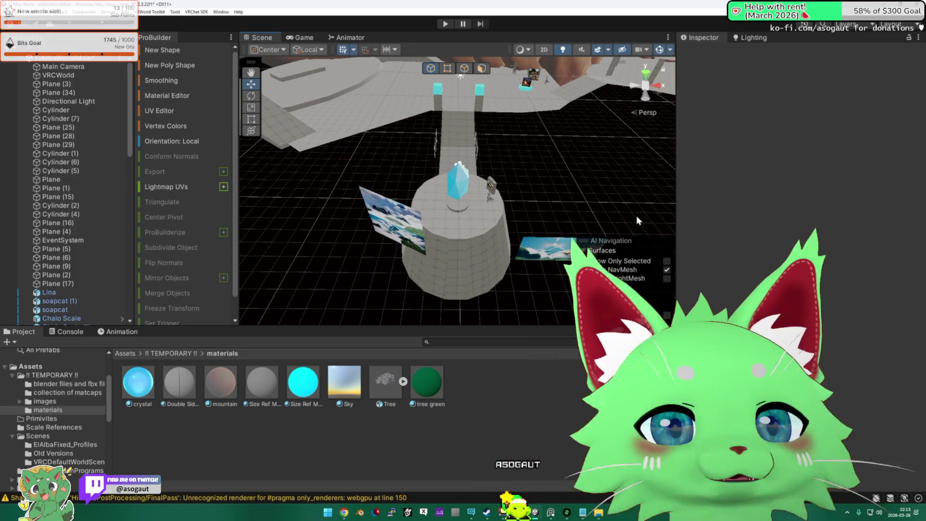
pyautogui.moveTo(488, 210)
pyautogui.mouseDown()
pyautogui.moveTo(505, 152)
pyautogui.moveTo(295, 77)
pyautogui.moveTo(373, 149)
pyautogui.moveTo(459, 259)
pyautogui.moveTo(418, 277)
pyautogui.moveTo(497, 285)
pyautogui.mouseUp()
# - Duplicate rock tem_rock (20) and move the copy tem_rock (21) along X in the cluster
pyautogui.click(416, 277)
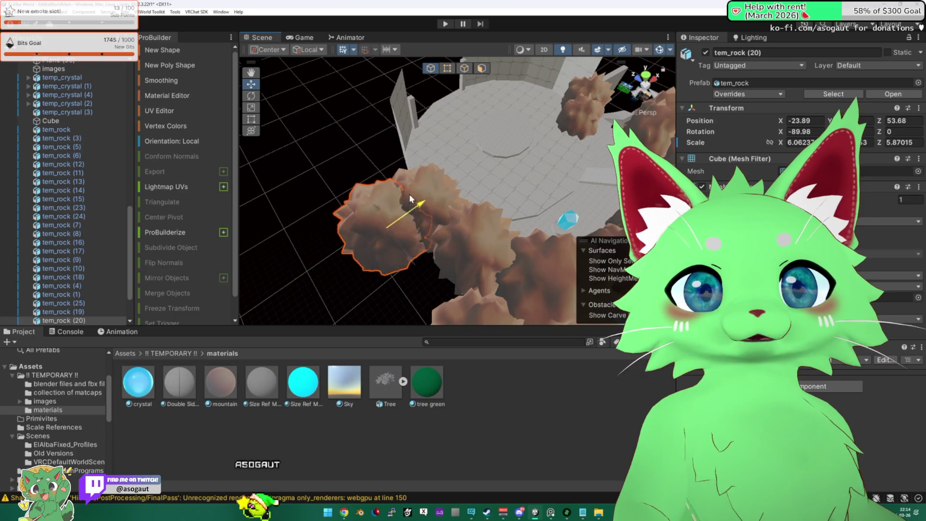
pyautogui.moveTo(501, 228)
pyautogui.mouseDown()
pyautogui.moveTo(436, 273)
pyautogui.moveTo(529, 287)
pyautogui.mouseUp()
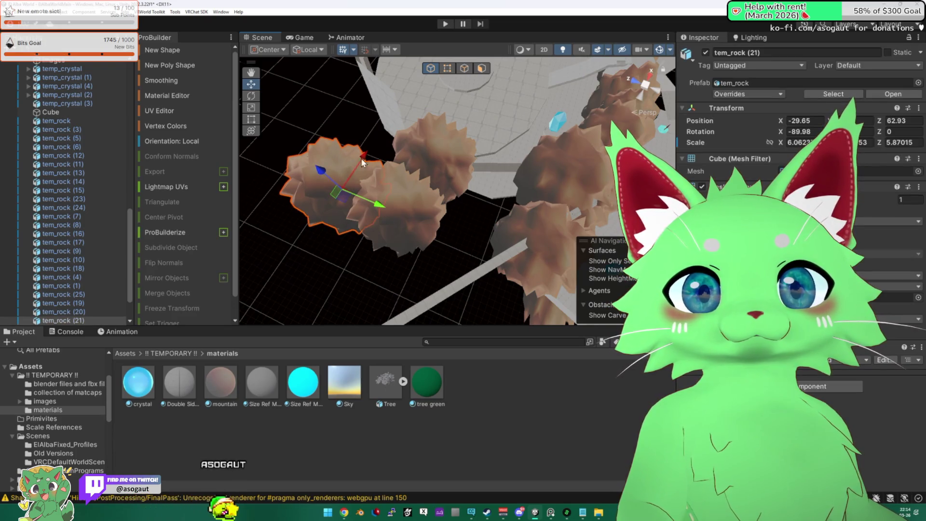
pyautogui.moveTo(350, 178)
pyautogui.mouseDown()
pyautogui.moveTo(423, 126)
pyautogui.moveTo(310, 211)
pyautogui.moveTo(376, 232)
pyautogui.moveTo(483, 96)
pyautogui.moveTo(444, 154)
pyautogui.moveTo(471, 192)
pyautogui.moveTo(444, 112)
pyautogui.moveTo(468, 140)
pyautogui.mouseUp()
# - Move the narrow Plane (10) beside the rocks to about (-36.87, 6.8, 54.79)
pyautogui.click(477, 147)
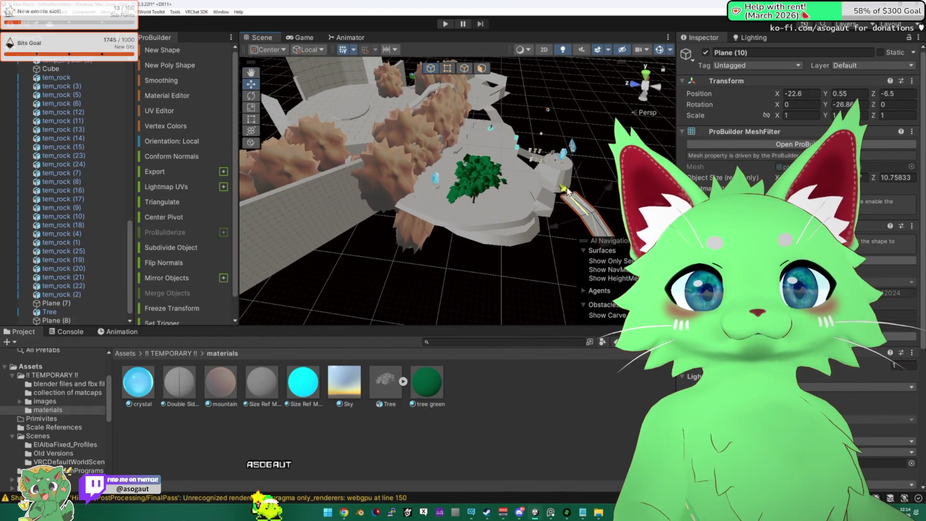
pyautogui.moveTo(301, 319)
pyautogui.mouseDown()
pyautogui.moveTo(372, 241)
pyautogui.moveTo(381, 258)
pyautogui.moveTo(487, 304)
pyautogui.moveTo(479, 253)
pyautogui.mouseUp()
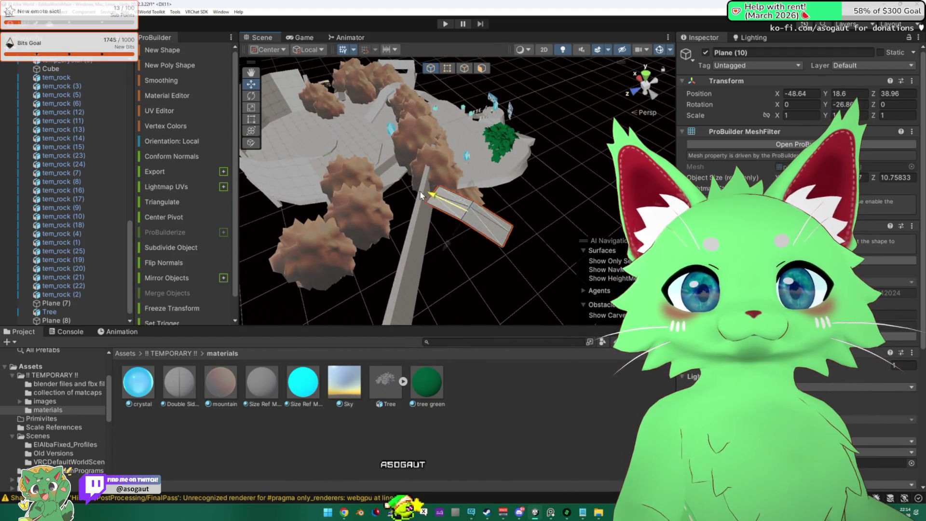
pyautogui.moveTo(432, 208); pyautogui.dragTo(480, 226)
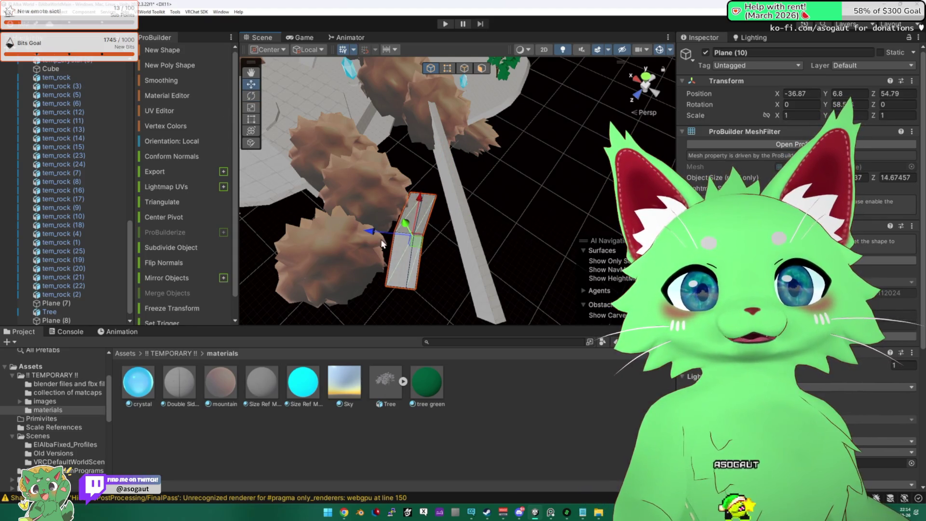
# - Select the narrow Plane (10) strip and frame it up close
pyautogui.click(446, 222)
pyautogui.moveTo(382, 234)
pyautogui.mouseDown()
pyautogui.moveTo(442, 188)
pyautogui.moveTo(411, 184)
pyautogui.moveTo(428, 190)
pyautogui.moveTo(415, 170)
pyautogui.moveTo(463, 148)
pyautogui.mouseUp()
pyautogui.click(465, 151)
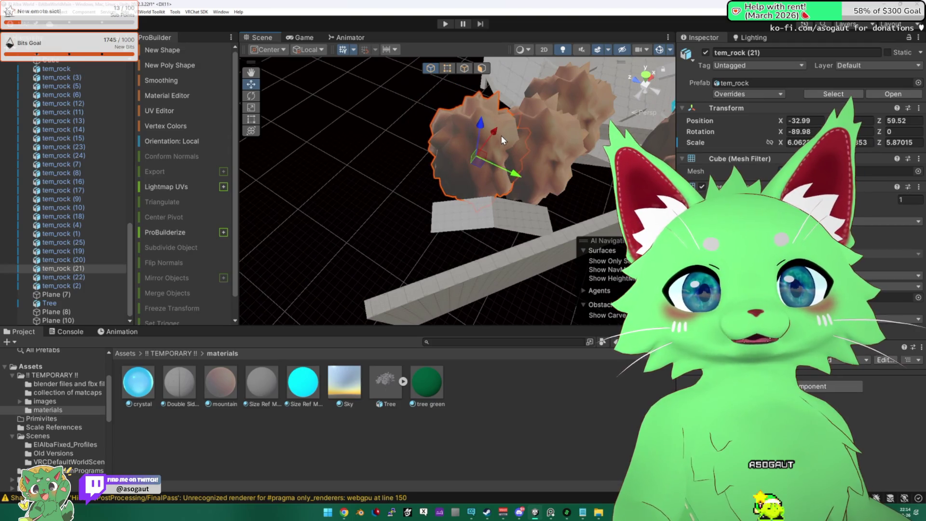
pyautogui.moveTo(534, 172)
pyautogui.mouseDown()
pyautogui.moveTo(502, 183)
pyautogui.moveTo(305, 84)
pyautogui.mouseUp()
pyautogui.click(477, 193)
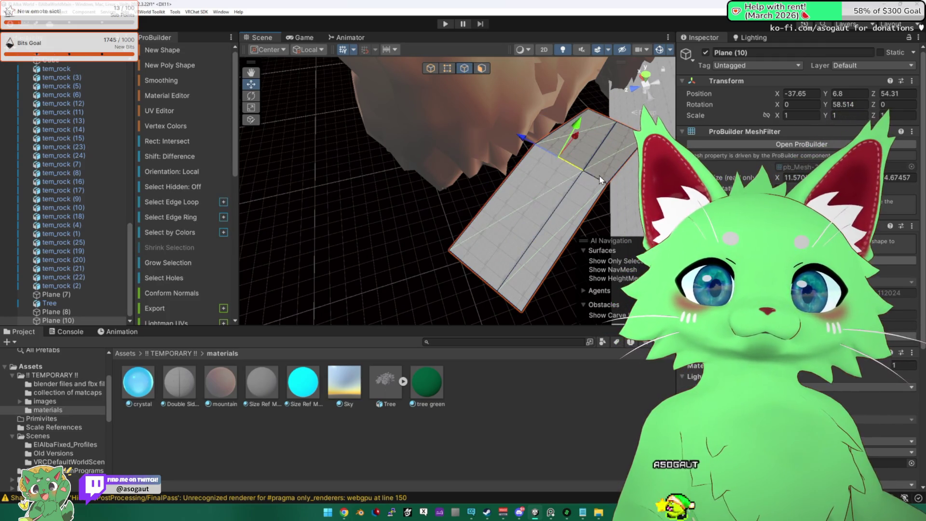
pyautogui.moveTo(587, 147)
pyautogui.mouseDown()
pyautogui.moveTo(406, 130)
pyautogui.moveTo(477, 143)
pyautogui.moveTo(436, 160)
pyautogui.moveTo(511, 188)
pyautogui.moveTo(572, 159)
pyautogui.moveTo(489, 190)
pyautogui.moveTo(499, 188)
pyautogui.mouseUp()
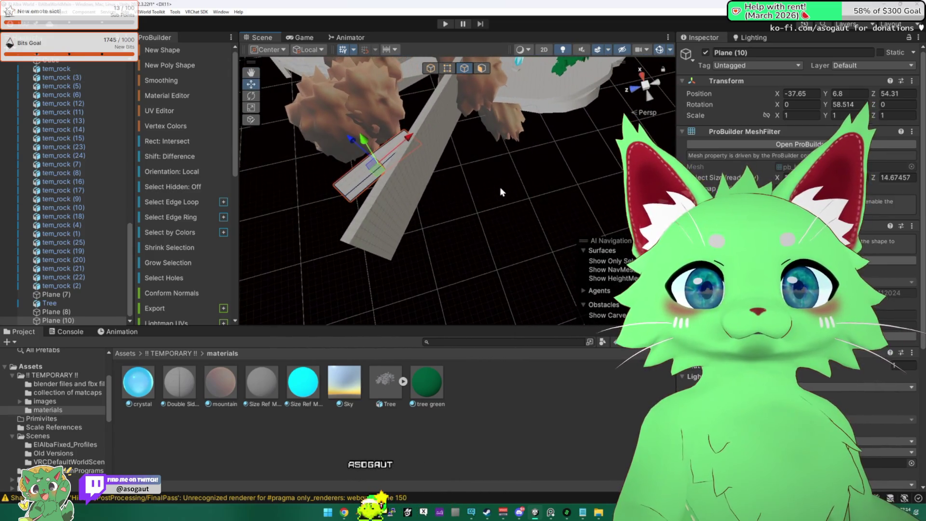
pyautogui.click(355, 197)
pyautogui.click(354, 198)
pyautogui.press('f')
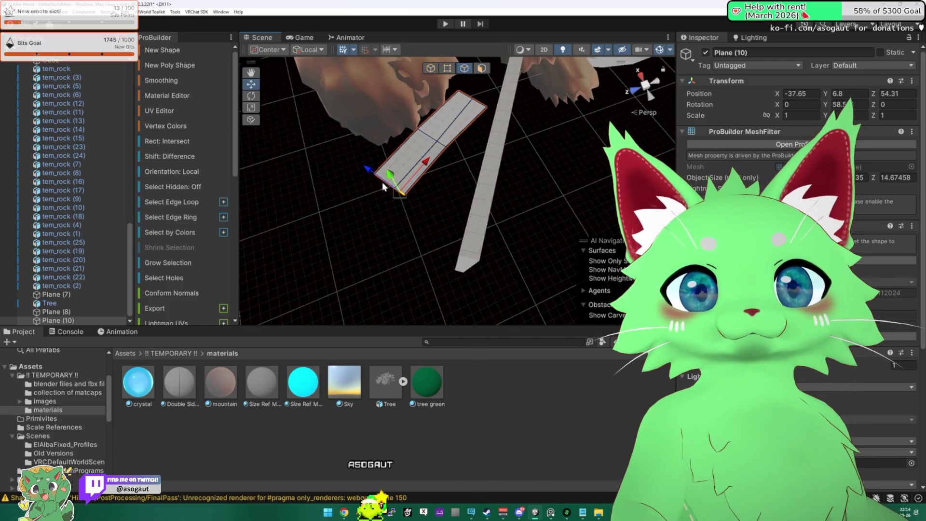
pyautogui.moveTo(384, 185)
pyautogui.mouseDown()
pyautogui.moveTo(324, 205)
pyautogui.moveTo(458, 154)
pyautogui.moveTo(466, 252)
pyautogui.mouseUp()
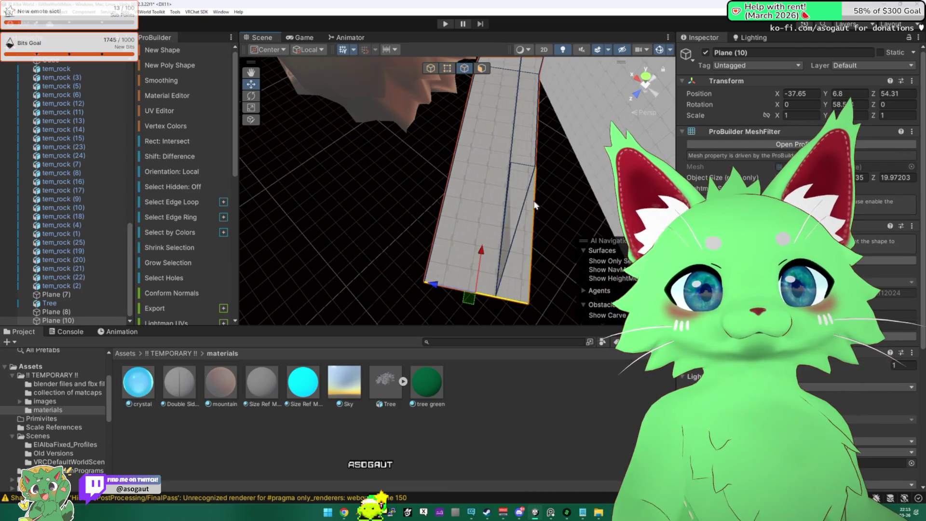
pyautogui.scroll(5, 522, 168)
# - Drag the end edge of Plane (10) outward to lengthen the strip
pyautogui.click(462, 161)
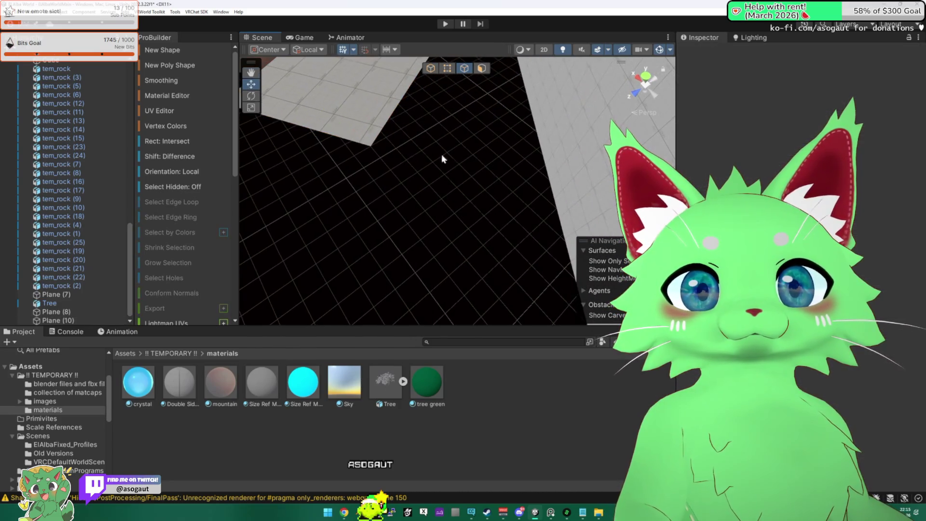
pyautogui.moveTo(334, 139)
pyautogui.mouseDown()
pyautogui.moveTo(309, 130)
pyautogui.moveTo(269, 144)
pyautogui.moveTo(310, 149)
pyautogui.mouseUp()
pyautogui.scroll(-3, 308, 164)
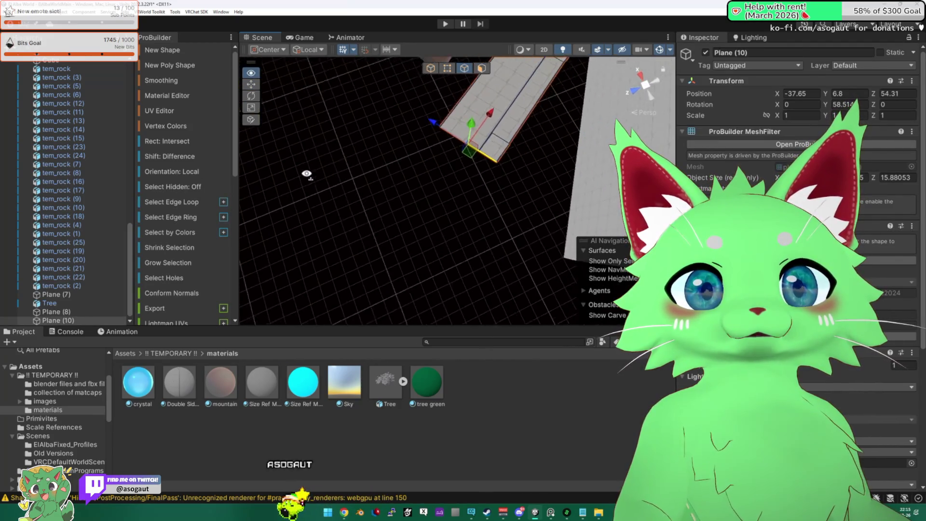
pyautogui.moveTo(457, 173)
pyautogui.mouseDown()
pyautogui.moveTo(453, 203)
pyautogui.moveTo(485, 128)
pyautogui.moveTo(516, 134)
pyautogui.moveTo(461, 162)
pyautogui.moveTo(459, 183)
pyautogui.moveTo(435, 134)
pyautogui.mouseUp()
pyautogui.click(459, 192)
pyautogui.moveTo(403, 176)
pyautogui.mouseDown()
pyautogui.moveTo(556, 161)
pyautogui.moveTo(497, 170)
pyautogui.mouseUp()
# - Select and frame the Icosphere crystal, then shift it along Z
pyautogui.click(518, 184)
pyautogui.press('f')
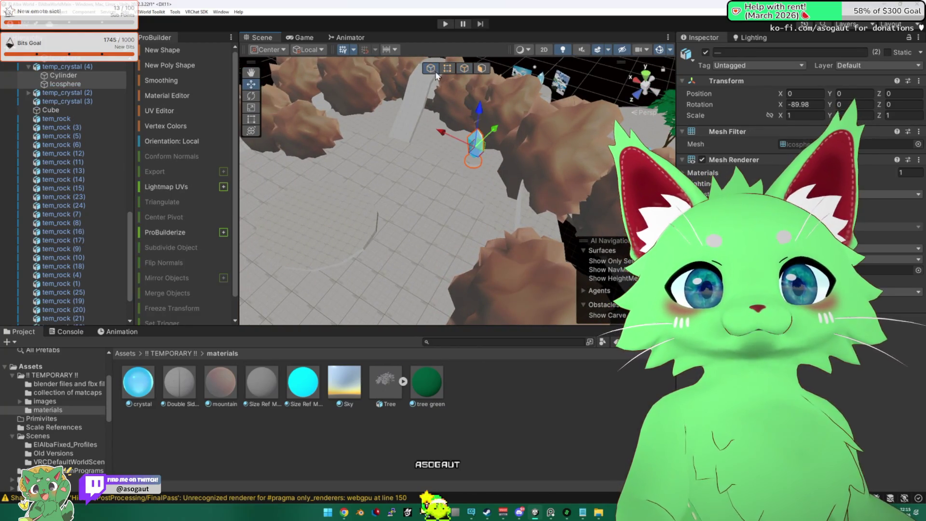
pyautogui.moveTo(494, 132)
pyautogui.mouseDown()
pyautogui.moveTo(479, 133)
pyautogui.moveTo(504, 130)
pyautogui.moveTo(433, 137)
pyautogui.moveTo(357, 196)
pyautogui.moveTo(434, 175)
pyautogui.moveTo(221, 138)
pyautogui.mouseUp()
# - Orbit out over the whole arena and maximize the Scene view
pyautogui.click(434, 174)
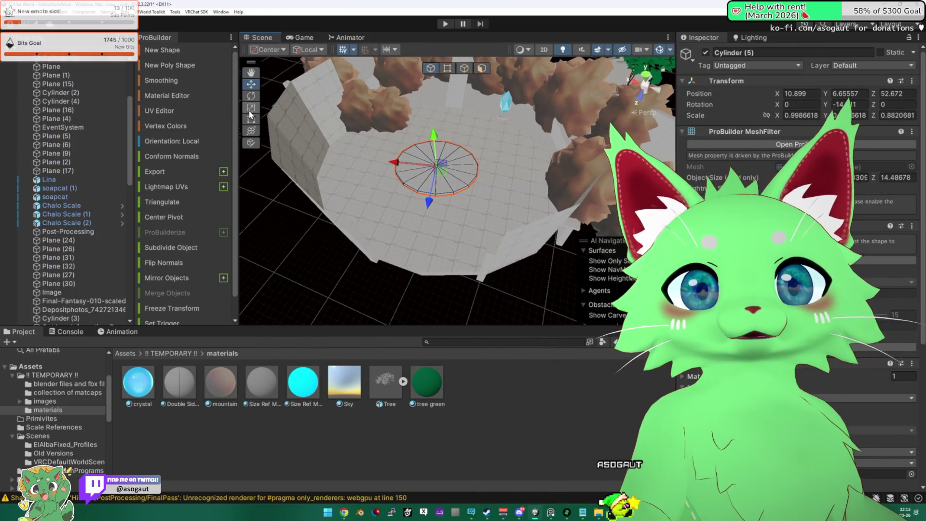
pyautogui.click(366, 269)
pyautogui.moveTo(366, 269)
pyautogui.mouseDown()
pyautogui.moveTo(448, 232)
pyautogui.moveTo(554, 204)
pyautogui.moveTo(505, 229)
pyautogui.moveTo(508, 247)
pyautogui.mouseUp()
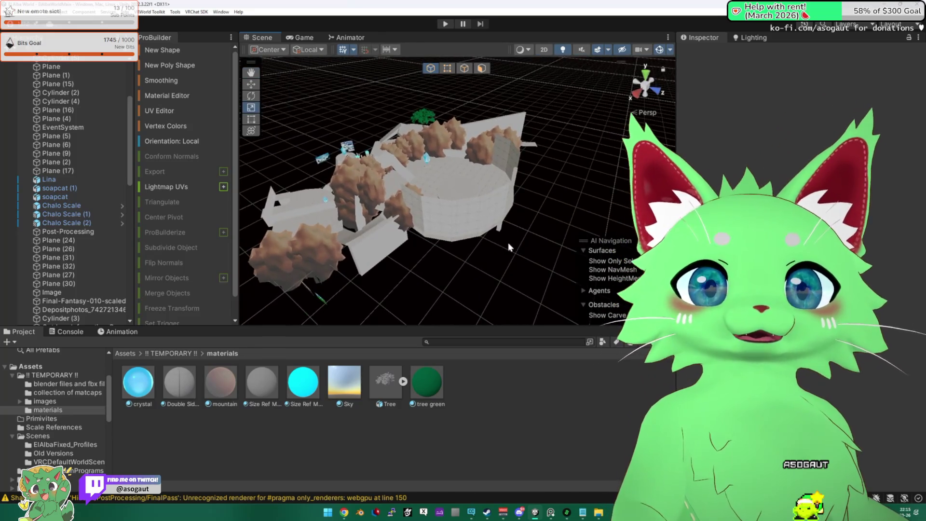
pyautogui.moveTo(429, 237); pyautogui.dragTo(741, 248)
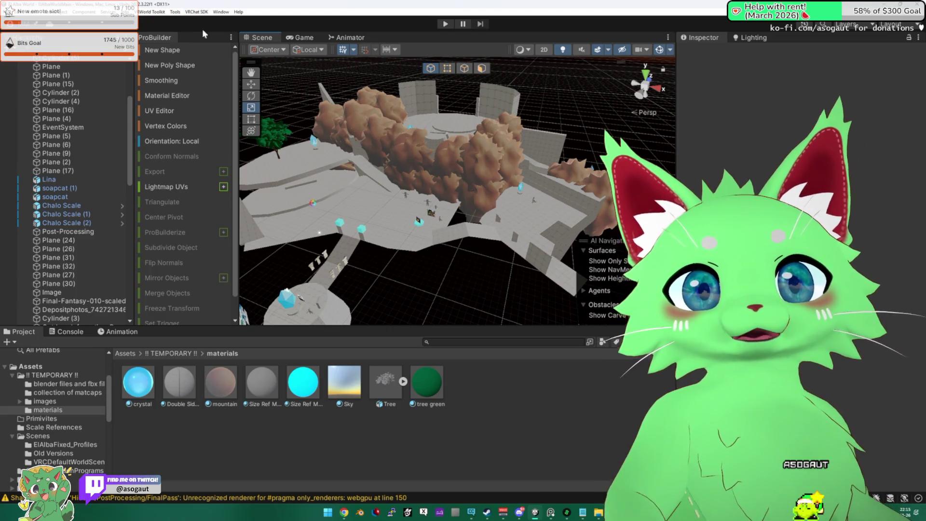
pyautogui.doubleClick(260, 37)
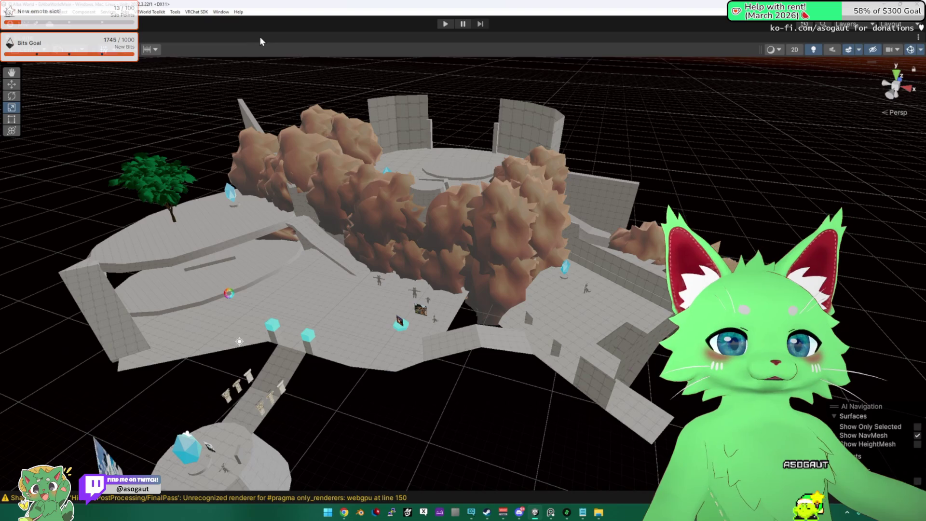
# - Orbit and zoom around the level, viewing the arena, sunset side and high rotated angles
pyautogui.moveTo(216, 139)
pyautogui.mouseDown()
pyautogui.moveTo(326, 186)
pyautogui.moveTo(324, 178)
pyautogui.mouseUp()
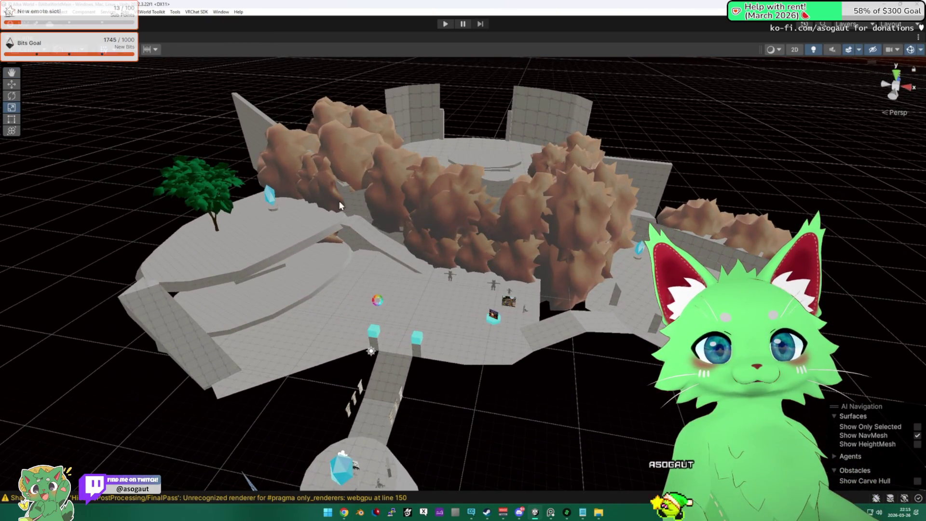
pyautogui.moveTo(531, 211); pyautogui.dragTo(456, 209)
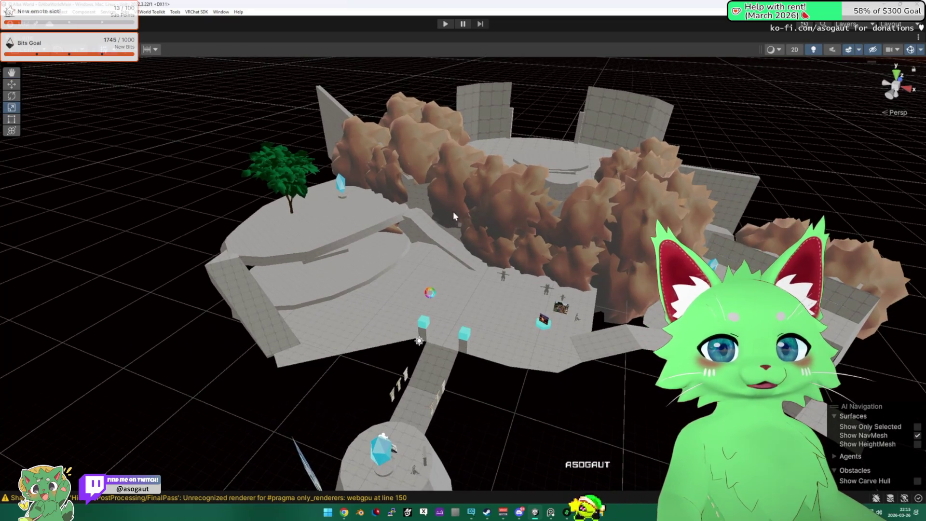
pyautogui.moveTo(423, 315)
pyautogui.mouseDown()
pyautogui.moveTo(331, 310)
pyautogui.moveTo(362, 290)
pyautogui.moveTo(583, 207)
pyautogui.moveTo(457, 282)
pyautogui.moveTo(488, 298)
pyautogui.moveTo(361, 302)
pyautogui.moveTo(500, 280)
pyautogui.moveTo(412, 207)
pyautogui.mouseUp()
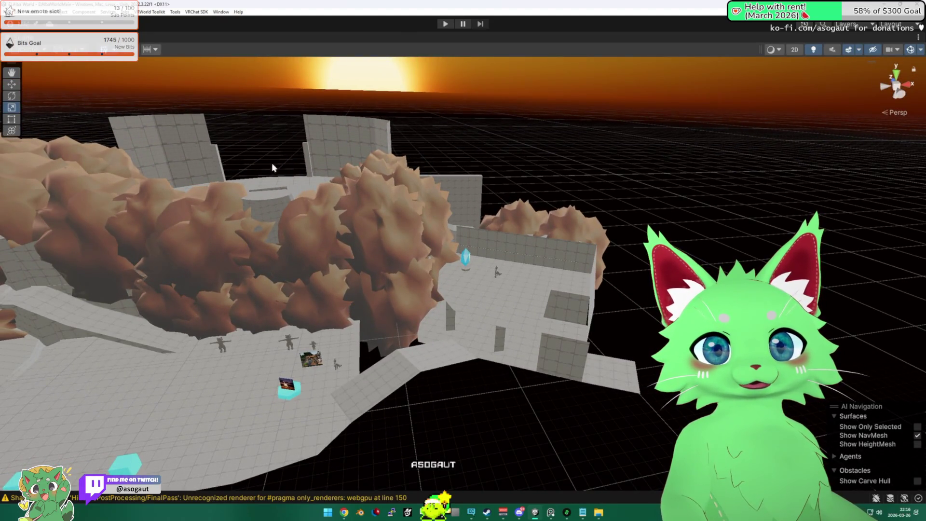
pyautogui.moveTo(424, 232)
pyautogui.mouseDown()
pyautogui.moveTo(348, 257)
pyautogui.moveTo(539, 280)
pyautogui.mouseUp()
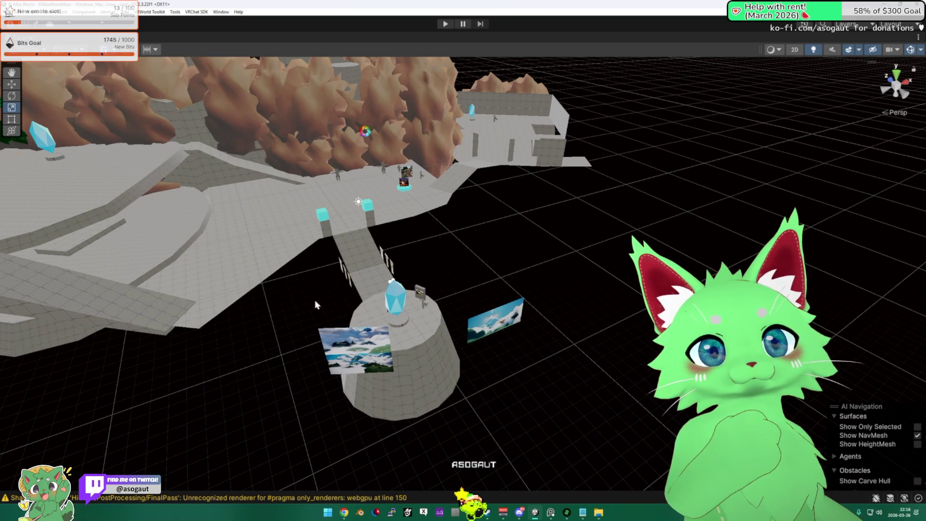
pyautogui.scroll(-5, 157, 321)
pyautogui.moveTo(157, 322); pyautogui.dragTo(452, 337)
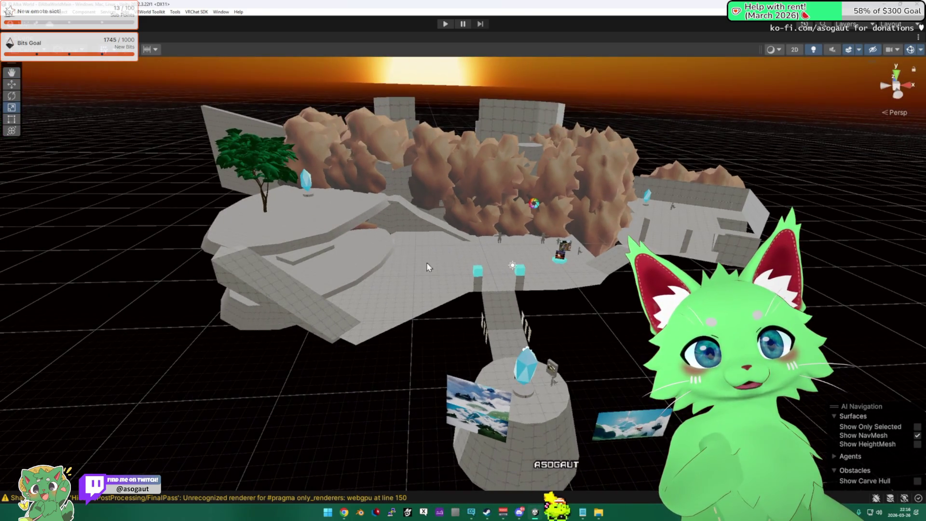
pyautogui.moveTo(468, 273)
pyautogui.mouseDown()
pyautogui.moveTo(636, 256)
pyautogui.moveTo(484, 303)
pyautogui.moveTo(327, 283)
pyautogui.moveTo(370, 289)
pyautogui.moveTo(397, 182)
pyautogui.moveTo(516, 211)
pyautogui.moveTo(545, 178)
pyautogui.moveTo(550, 203)
pyautogui.mouseUp()
pyautogui.moveTo(569, 226)
pyautogui.mouseDown()
pyautogui.moveTo(623, 221)
pyautogui.moveTo(502, 234)
pyautogui.moveTo(393, 205)
pyautogui.moveTo(276, 286)
pyautogui.moveTo(325, 252)
pyautogui.moveTo(536, 235)
pyautogui.moveTo(554, 215)
pyautogui.moveTo(364, 172)
pyautogui.moveTo(346, 117)
pyautogui.moveTo(487, 186)
pyautogui.moveTo(694, 178)
pyautogui.moveTo(733, 130)
pyautogui.moveTo(452, 196)
pyautogui.moveTo(436, 211)
pyautogui.mouseUp()
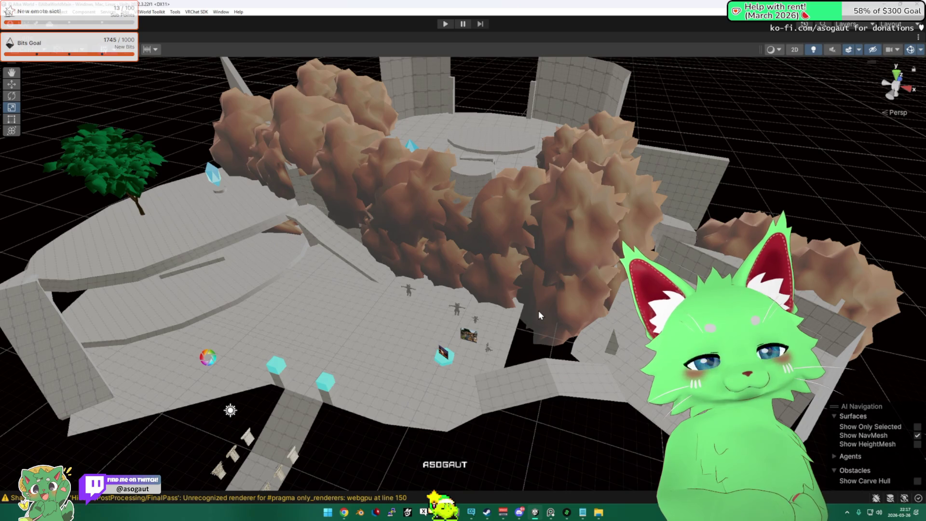
pyautogui.moveTo(531, 291)
pyautogui.keyDown('alt'); pyautogui.mouseDown()
pyautogui.moveTo(405, 276)
pyautogui.moveTo(582, 256)
pyautogui.moveTo(912, 53)
pyautogui.mouseUp(); pyautogui.keyUp('alt')
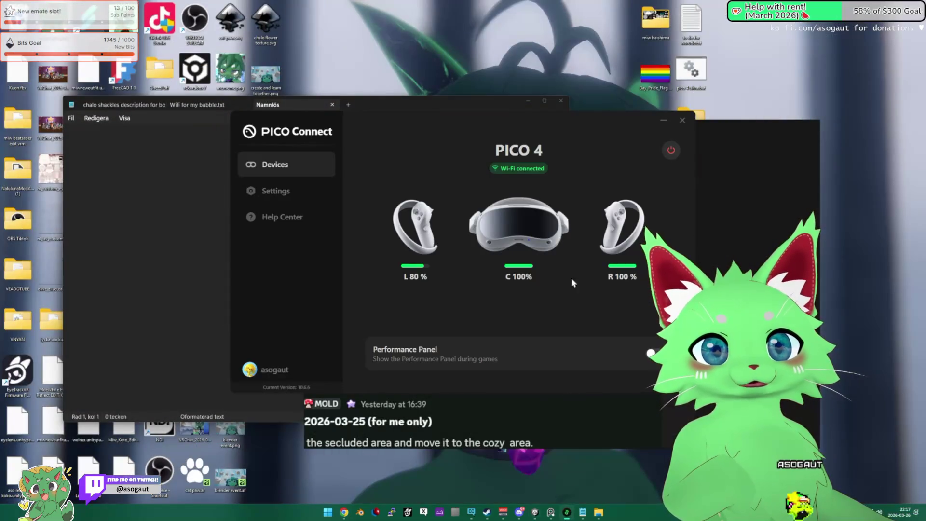
# - Close the mood board app, saving its changes
pyautogui.click(698, 131)
pyautogui.hotkey('alt', 'F4')
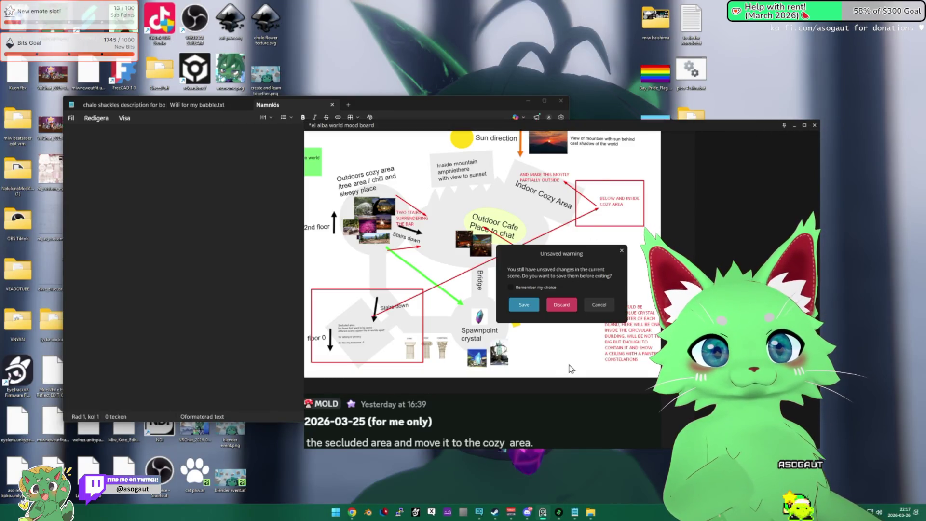
pyautogui.click(524, 305)
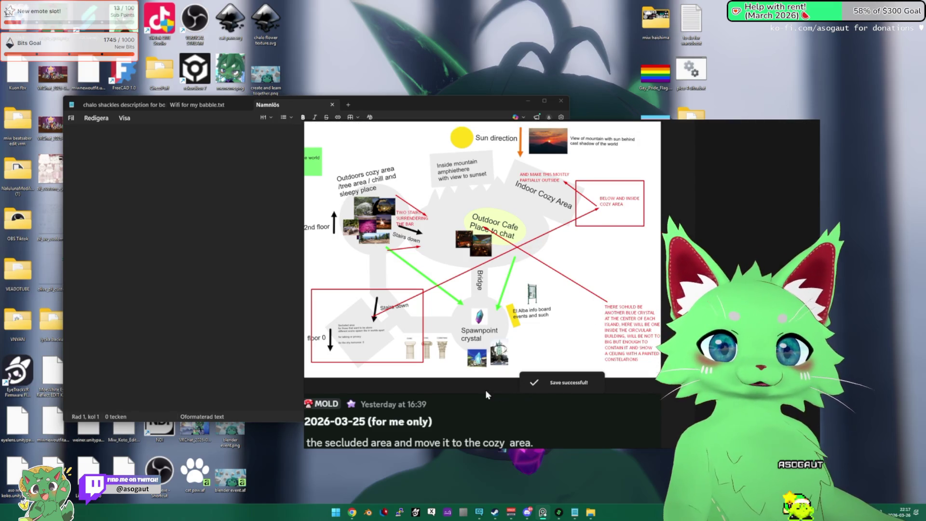
# - Read through the world to-do list in Discord, then close the image viewer and Notepad
pyautogui.scroll(-2, 439, 272)
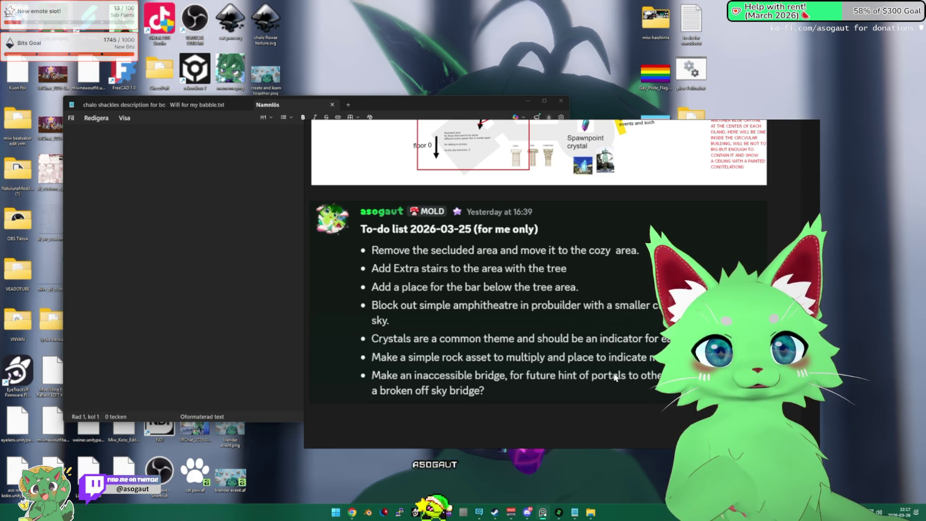
pyautogui.scroll(-3, 461, 307)
pyautogui.scroll(3, 461, 308)
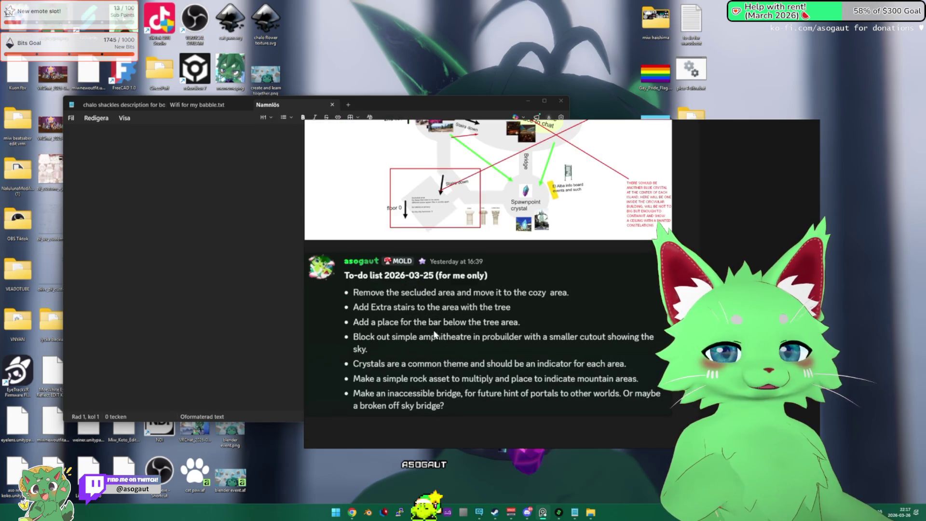
pyautogui.scroll(1, 480, 360)
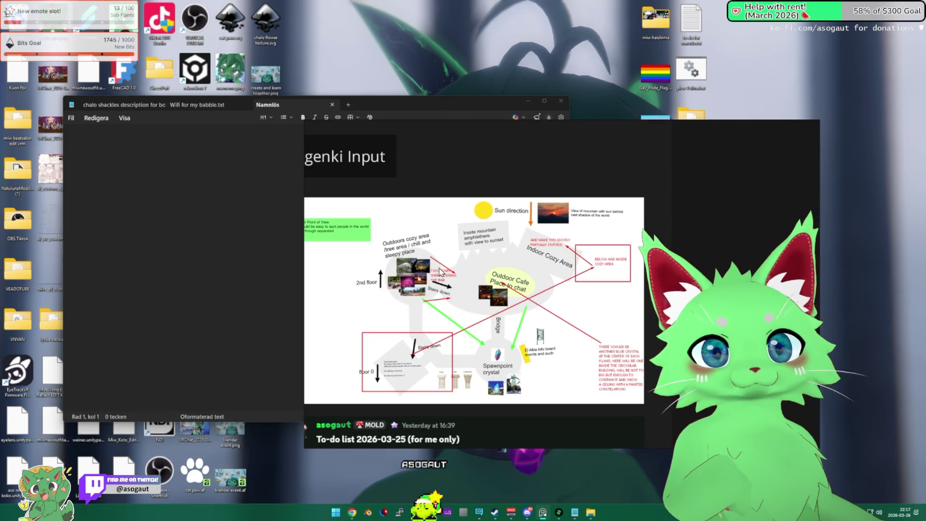
pyautogui.scroll(-2, 538, 279)
pyautogui.scroll(2, 538, 279)
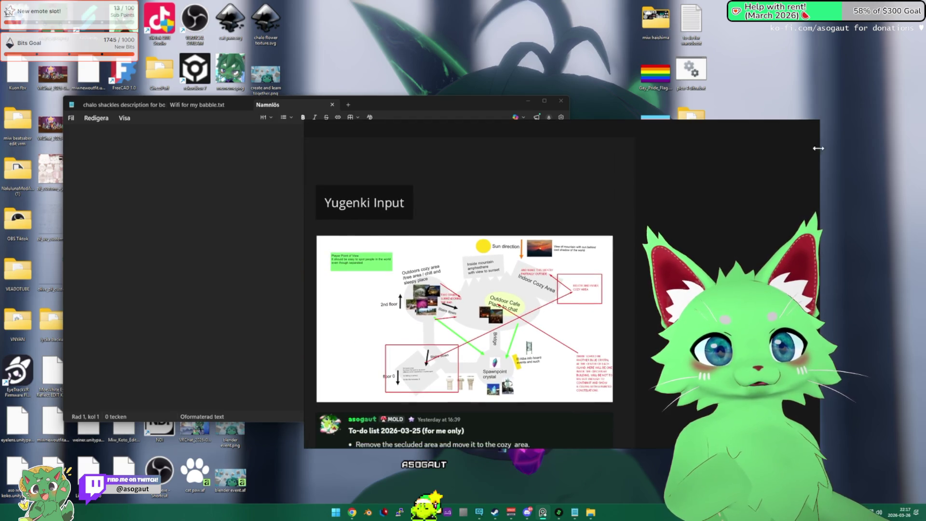
pyautogui.click(814, 125)
pyautogui.click(561, 101)
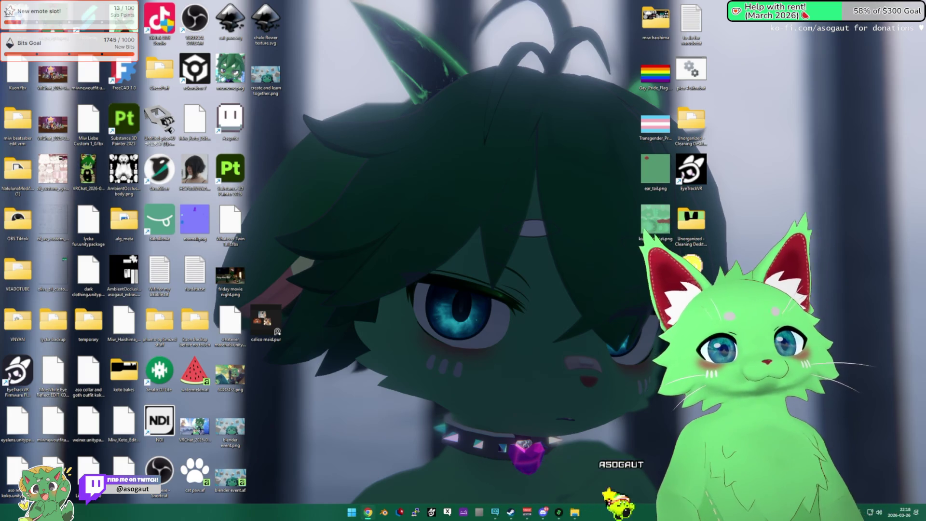
# - Maximize the Twitch browser window and visit another streamer's channel
pyautogui.moveTo(925, 72); pyautogui.dragTo(536, 74)
pyautogui.doubleClick(537, 77)
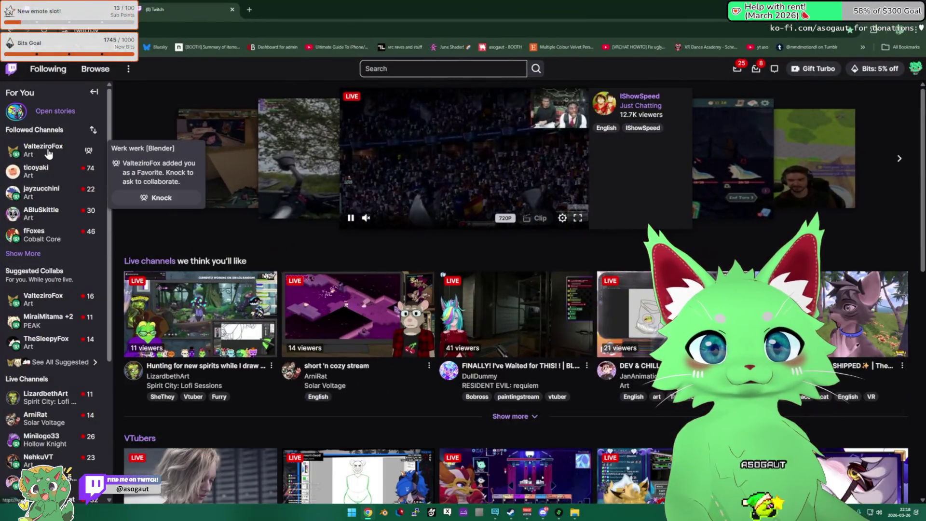
pyautogui.click(44, 149)
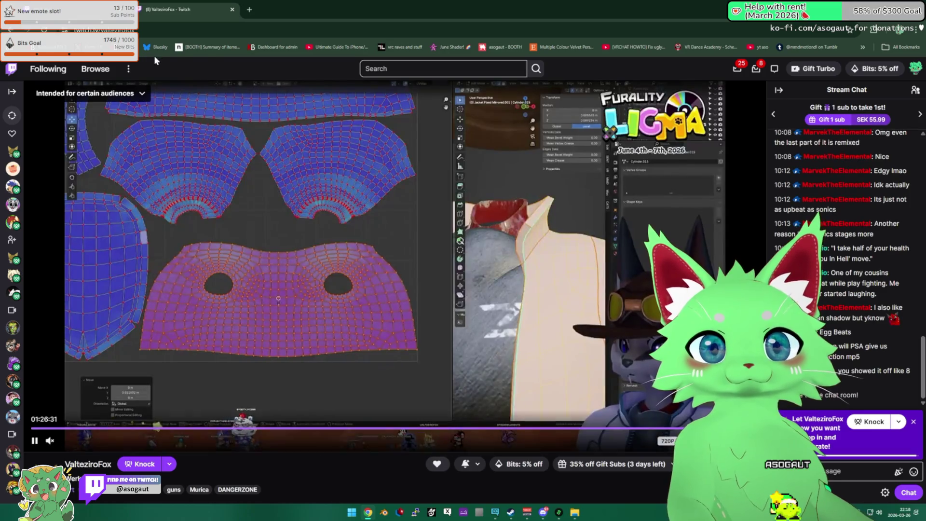
pyautogui.doubleClick(144, 30)
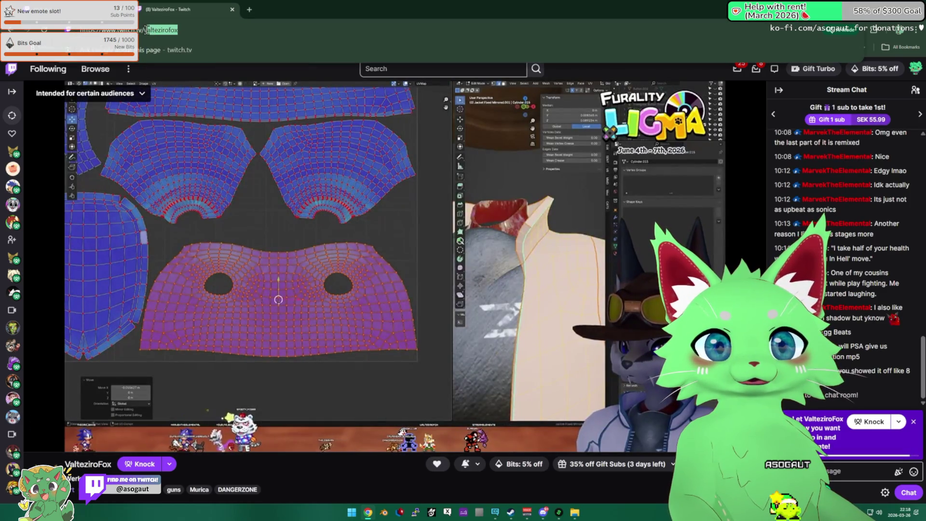
# - Switch to the Stream Manager dashboard tab and clear the chat message box
pyautogui.hotkey('ctrl', 'shift', 'Tab')
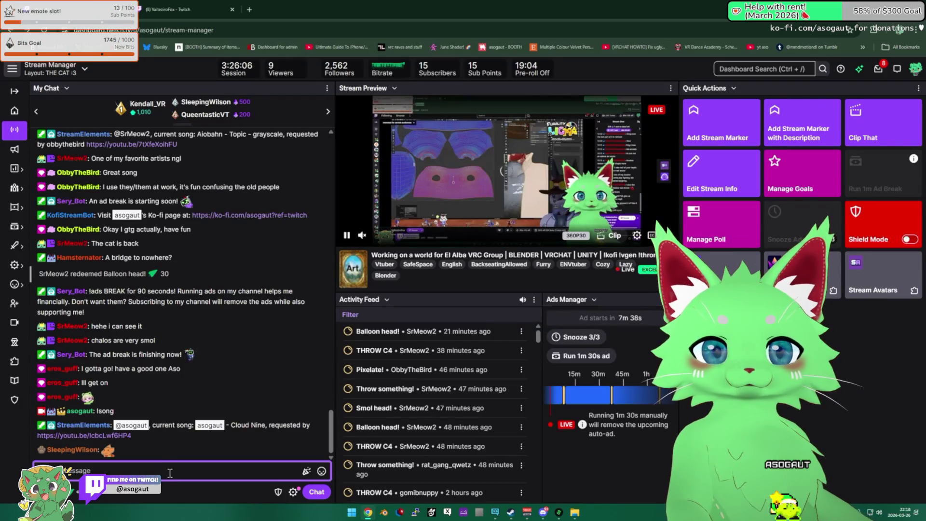
pyautogui.write('/')
pyautogui.press('BackSpace')
pyautogui.press('Return')
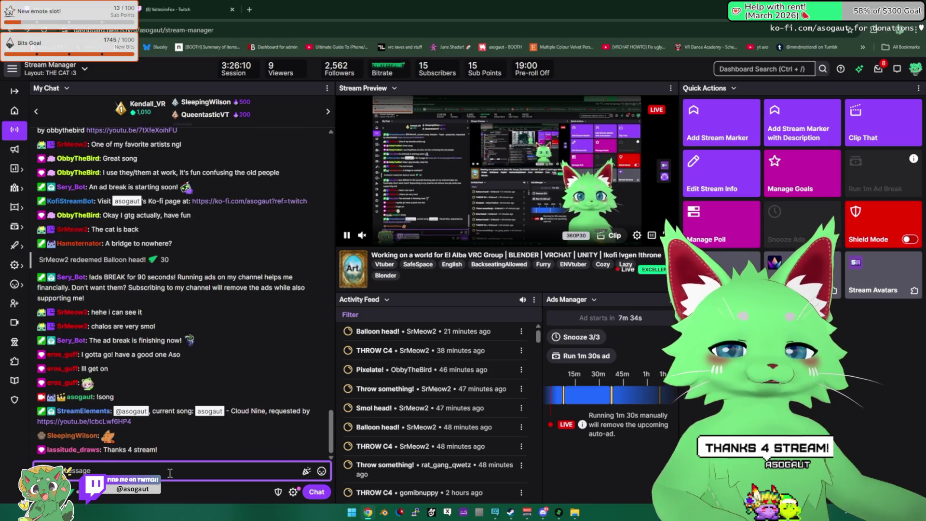